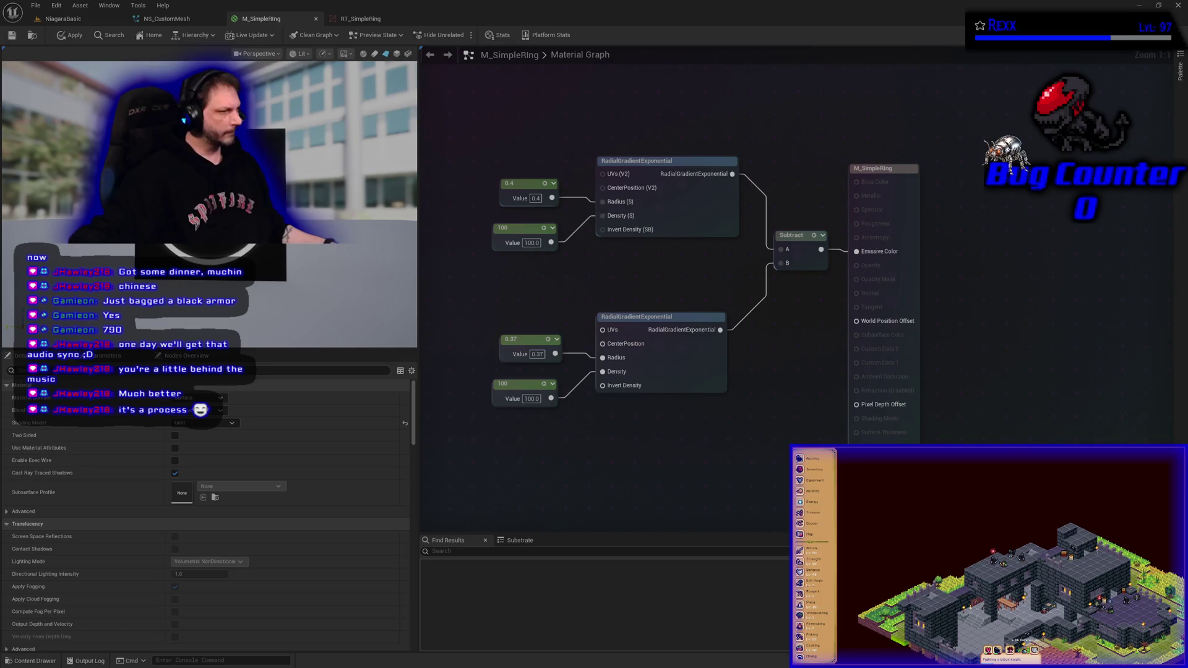
Step: In the Content Drawer, add a new folder named 'Blueprints' directly under Content
left_click(33, 661)
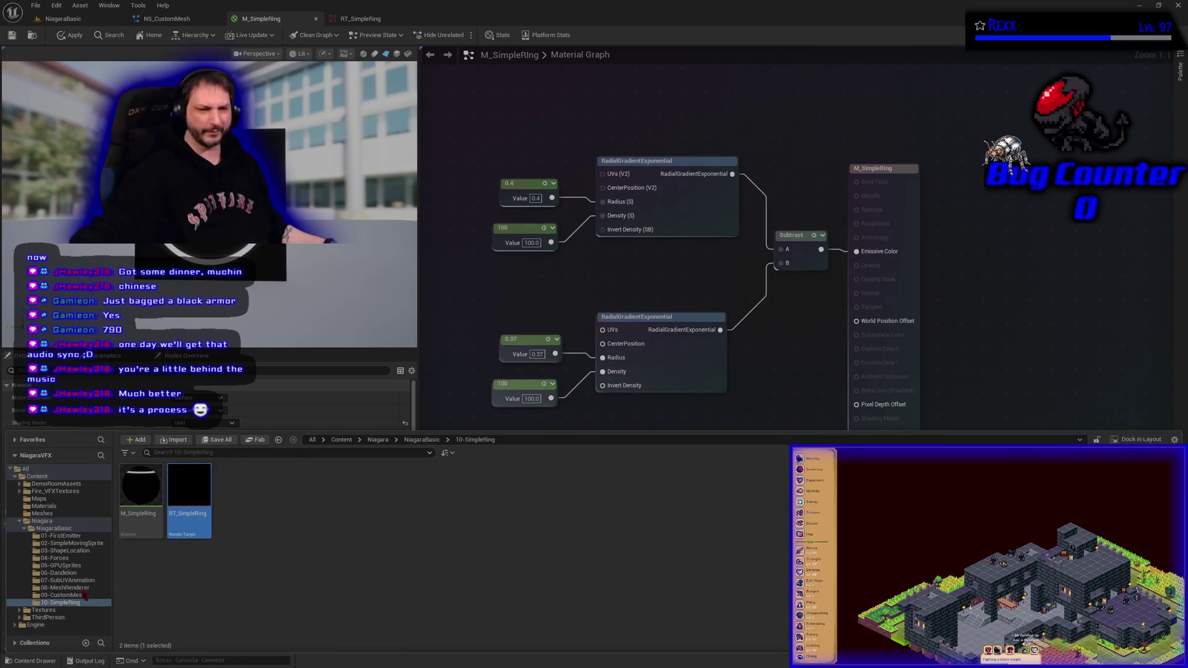
left_click(50, 478)
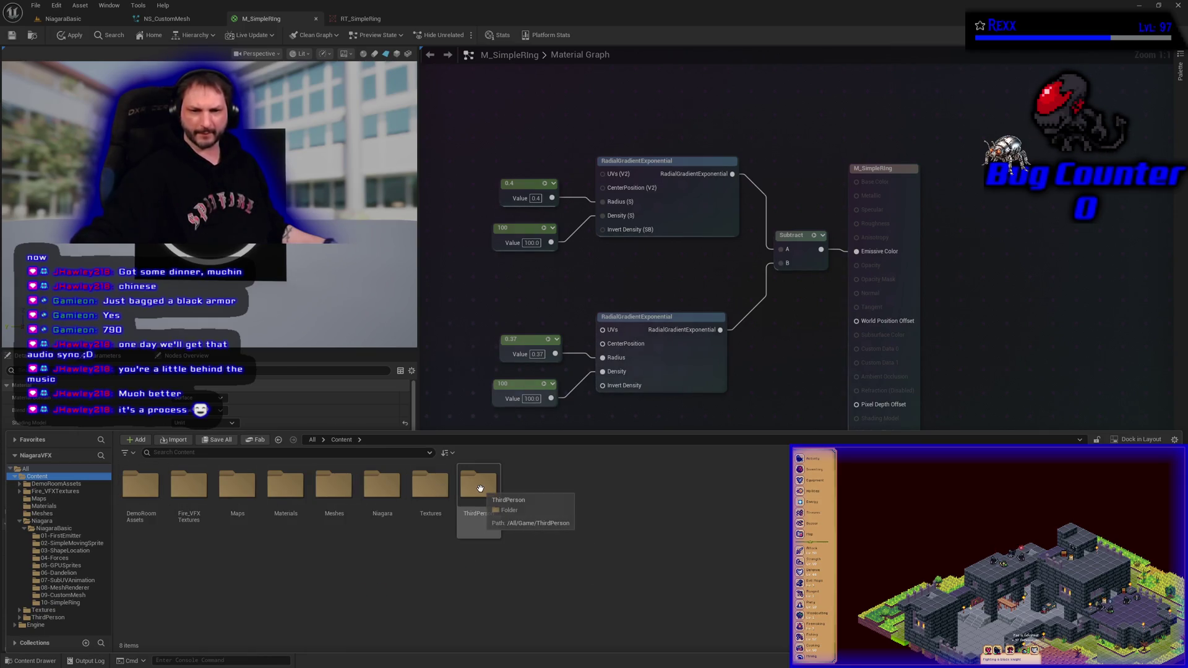
right_click(574, 511)
left_click(609, 109)
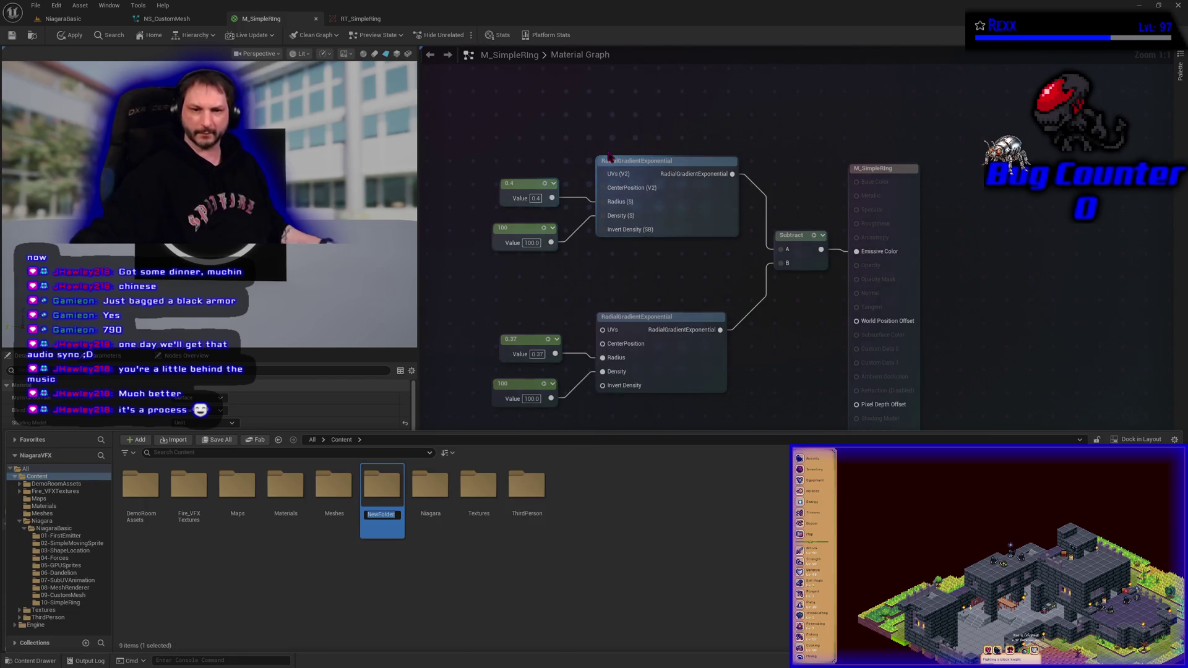
type("Bl")
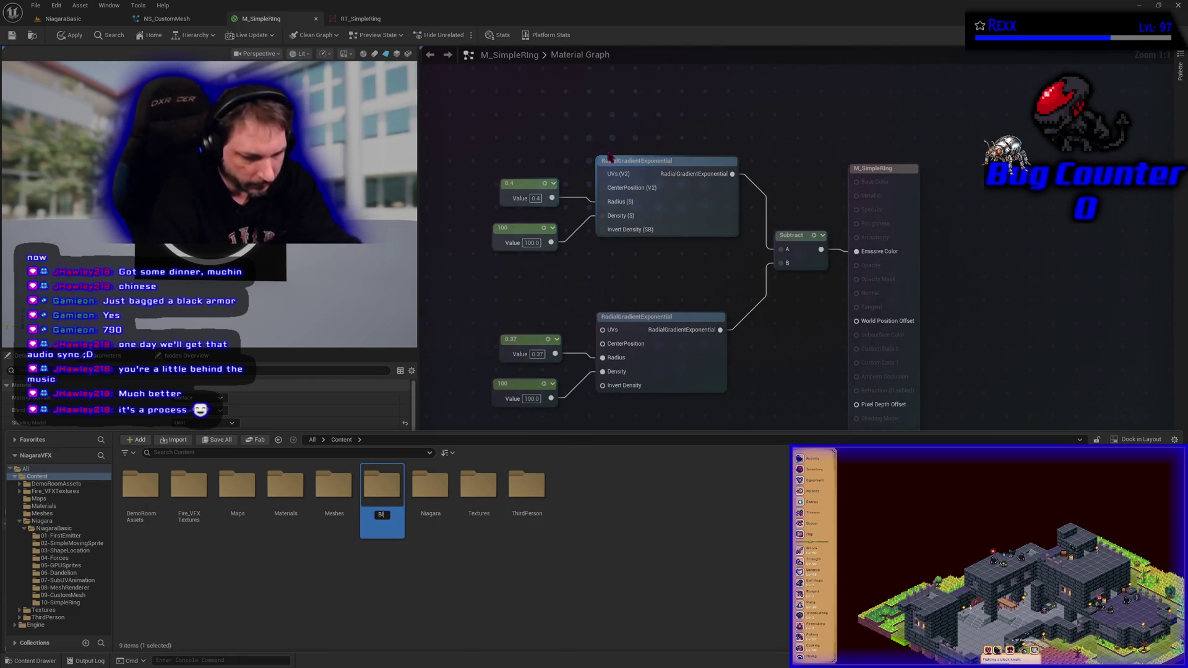
type("ueprints")
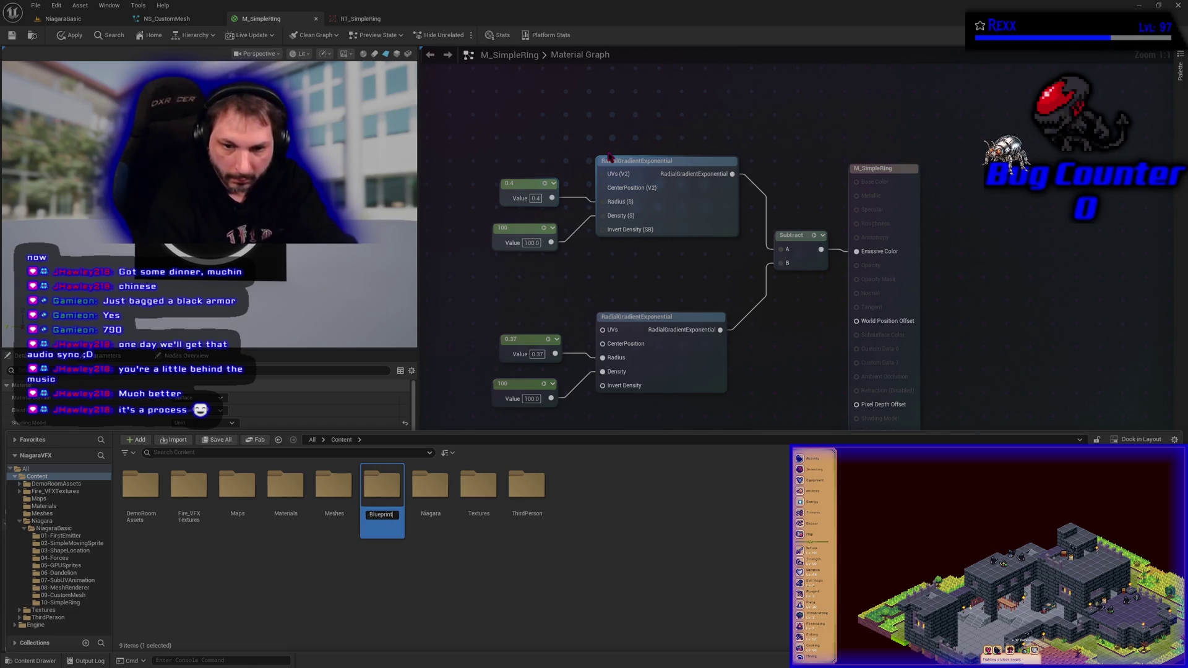
key("Return")
key("Return")
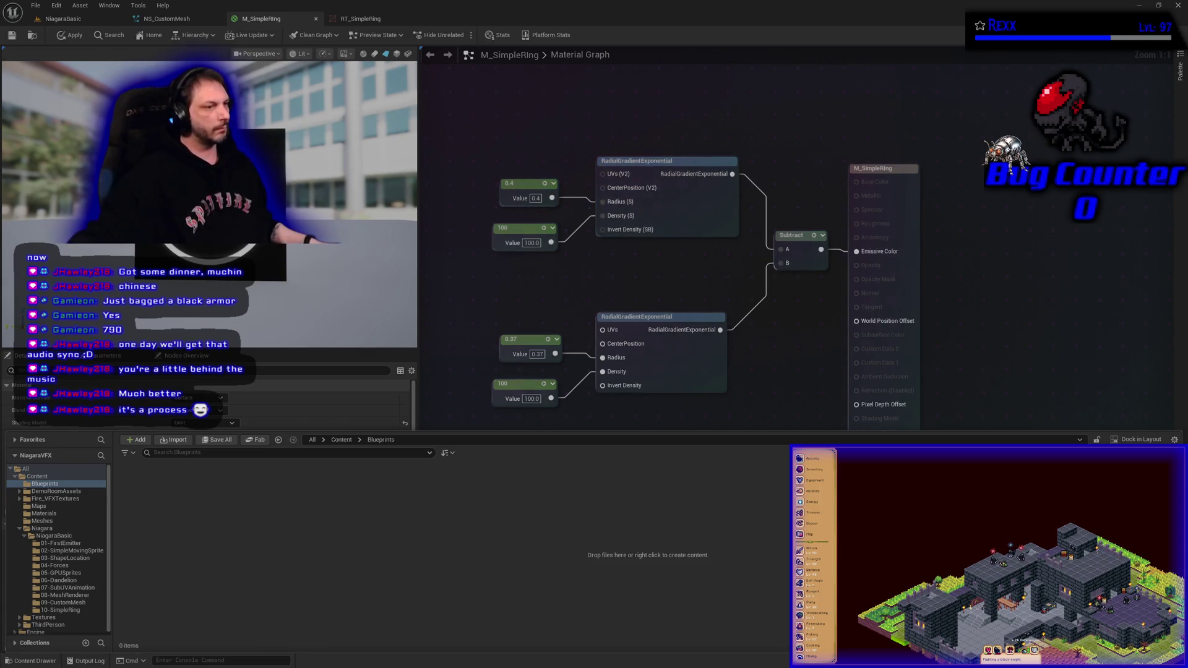
Step: Create a Blueprint Class in the Blueprints folder, choose its parent class, and name it BP_TextureBaker
right_click(346, 519)
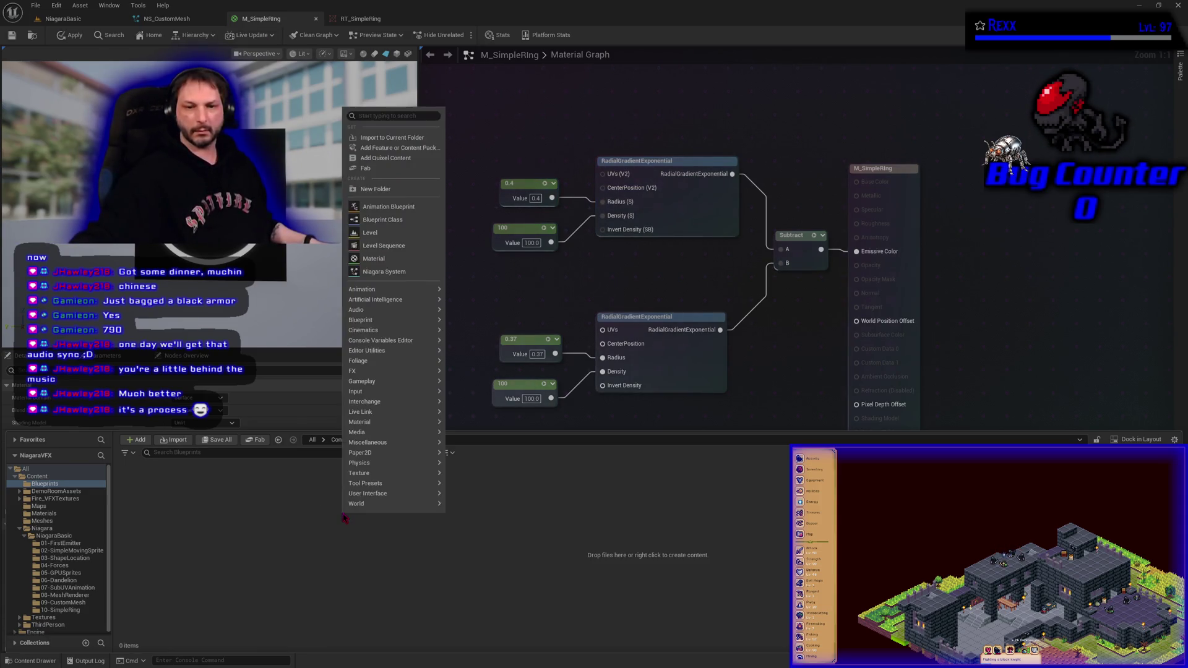
left_click(390, 224)
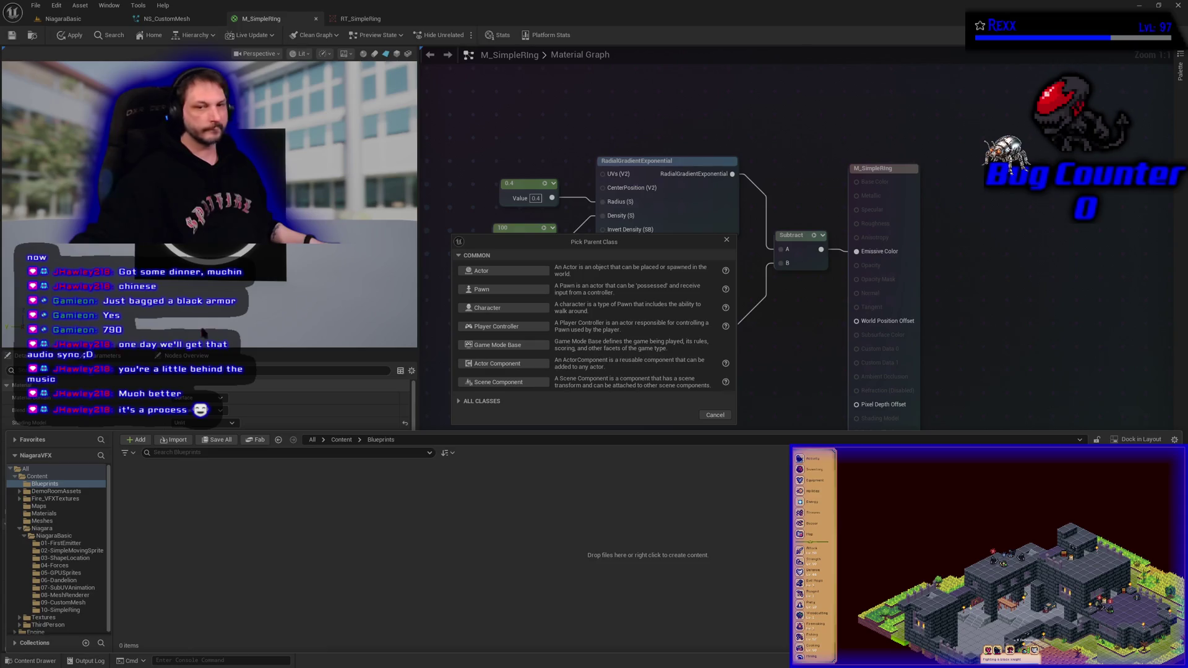
left_click(503, 270)
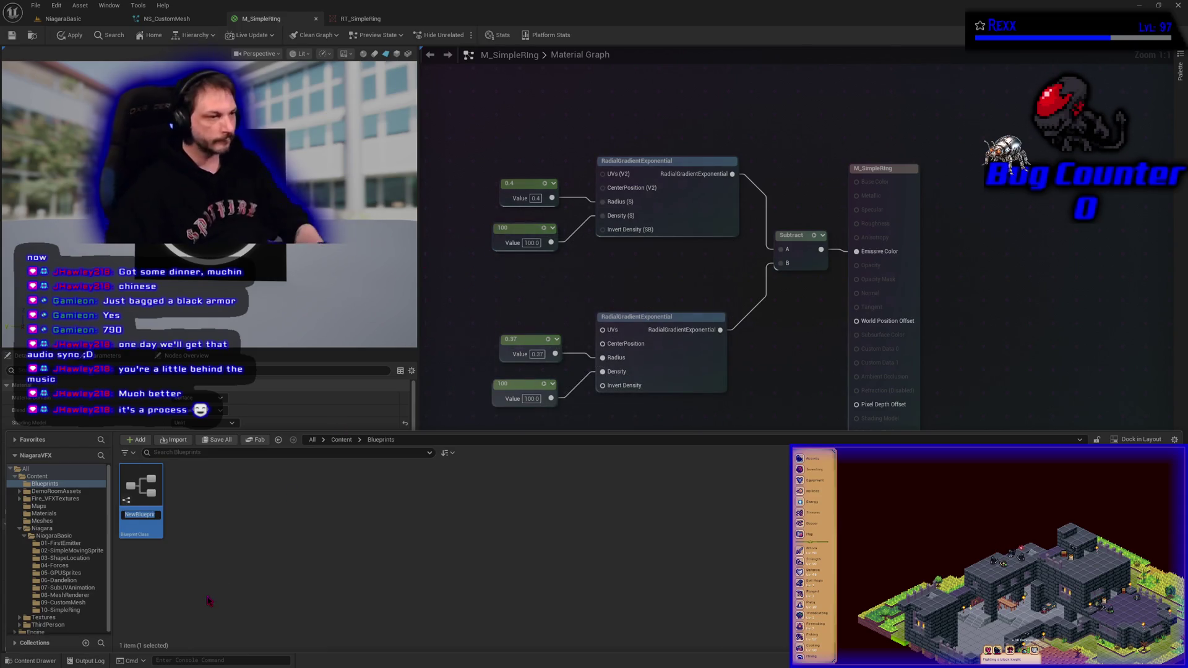
type("BP")
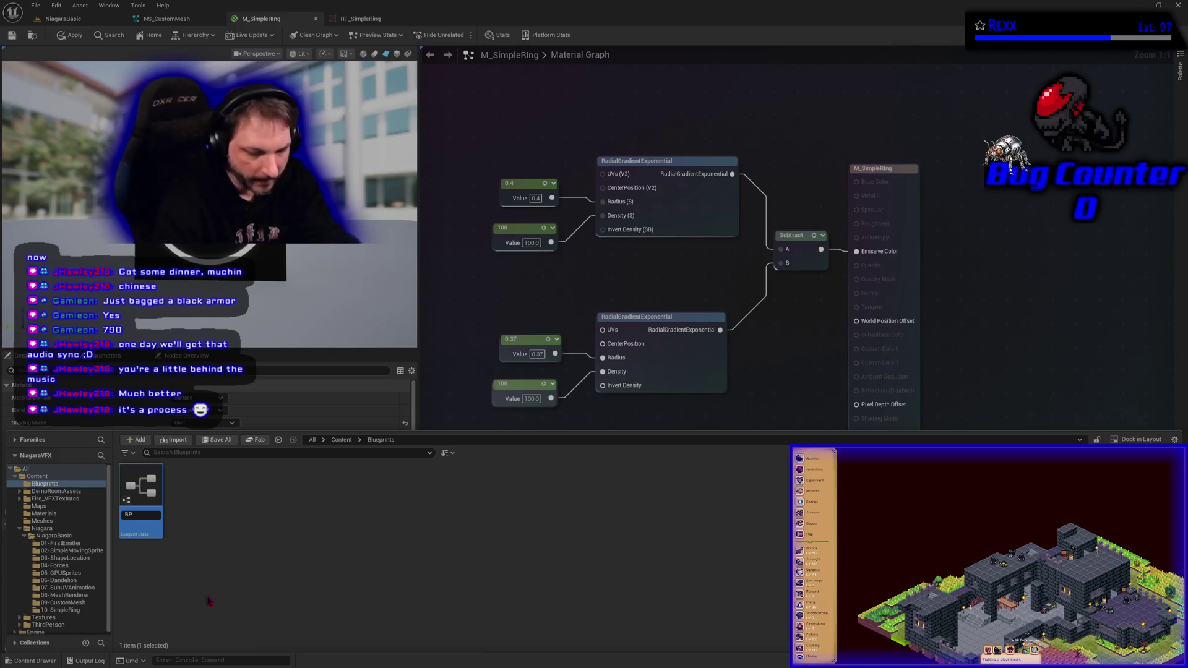
type("_Texture")
type("Baker")
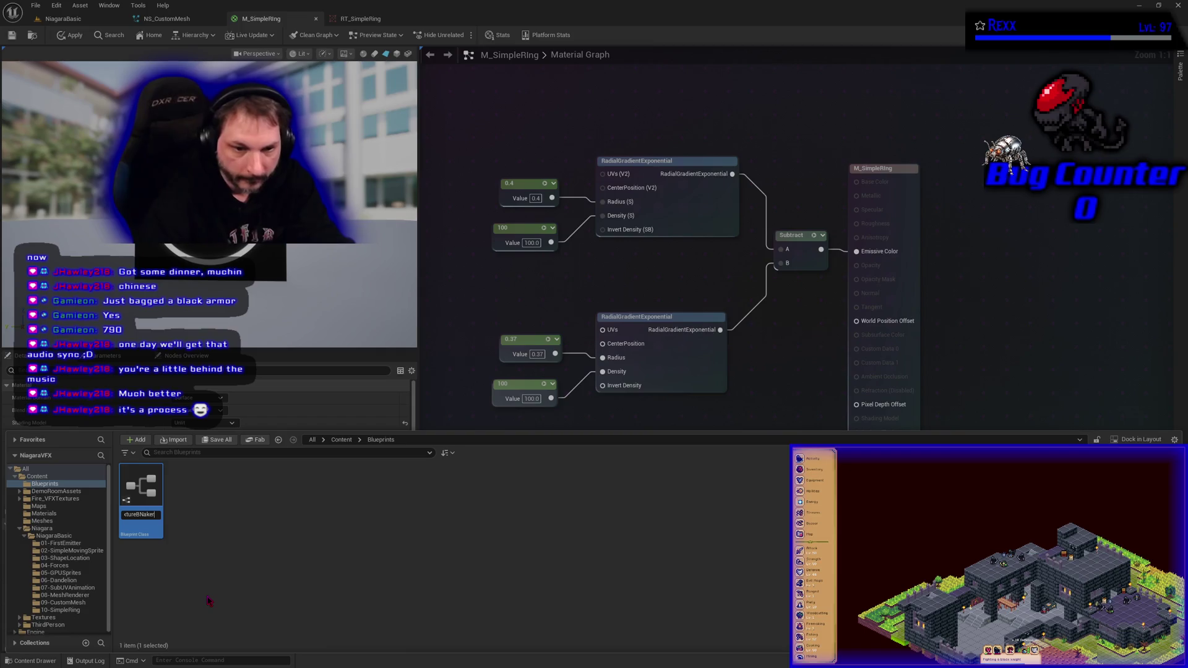
key("Left")
key("Left")
key("Left")
key("BackSpace")
key("Return")
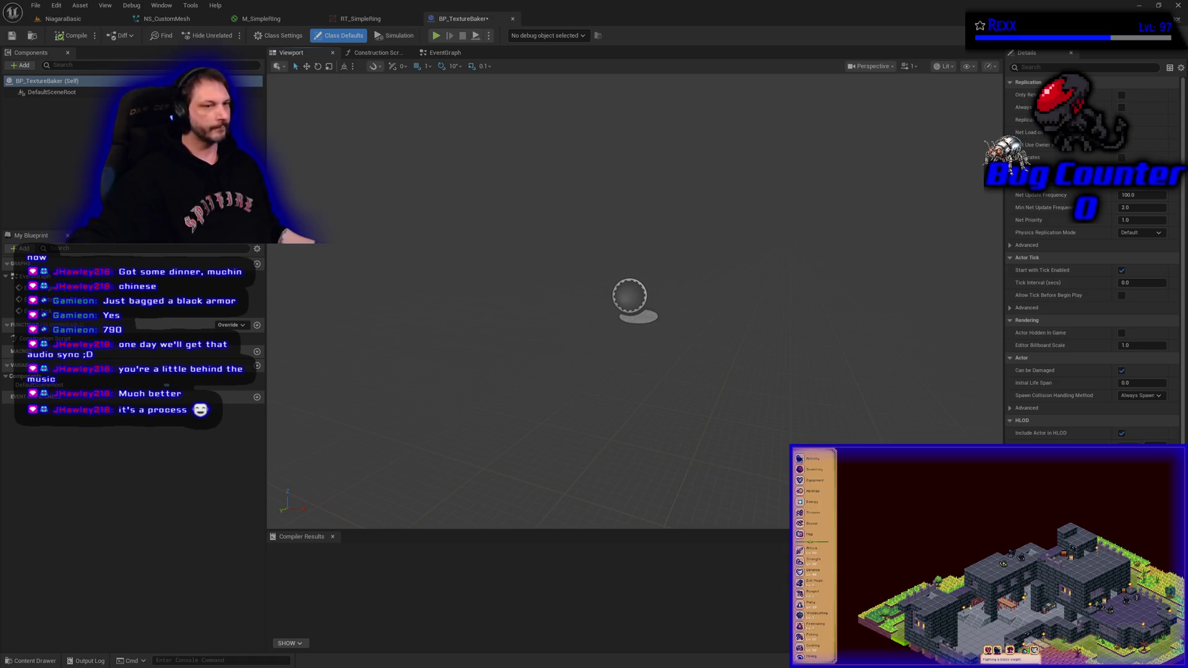
Step: Add a function named BakeTexture to BP_TextureBaker, then compile and save the blueprint
left_click(443, 53)
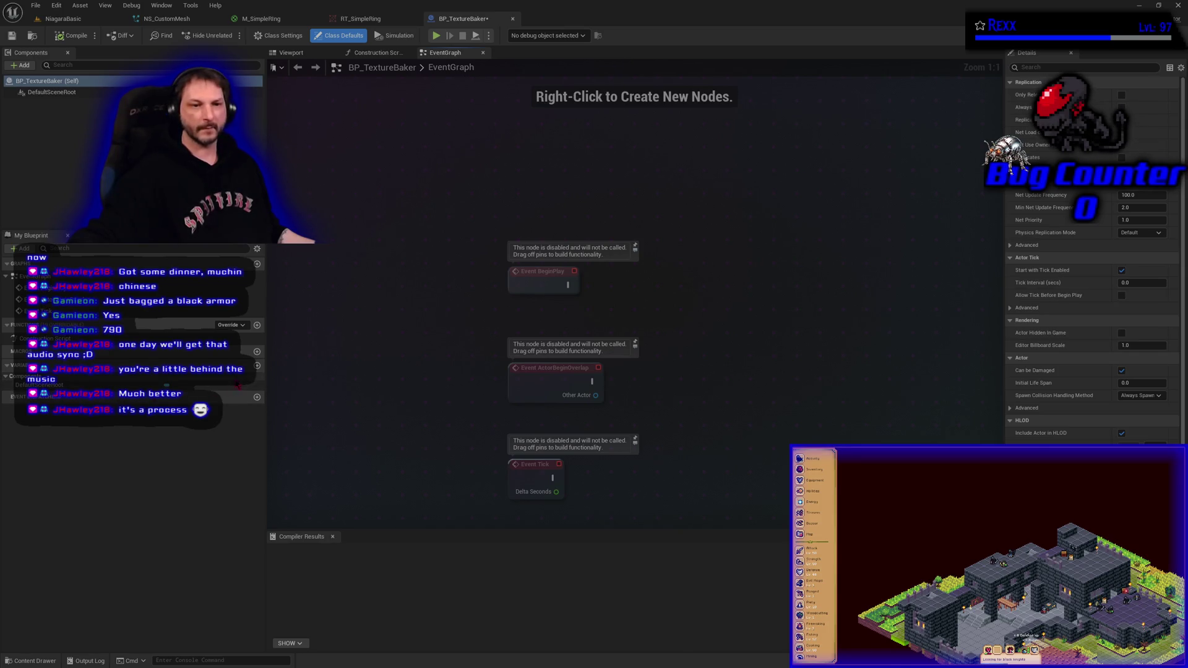
left_click(257, 325)
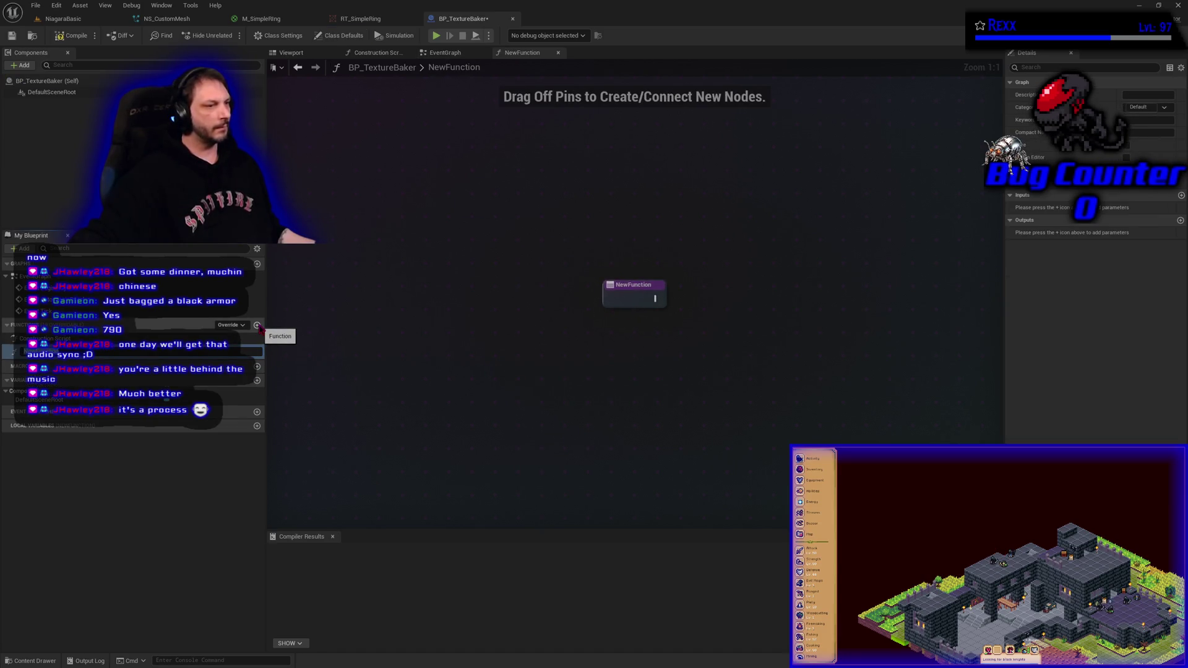
type("akeTexture")
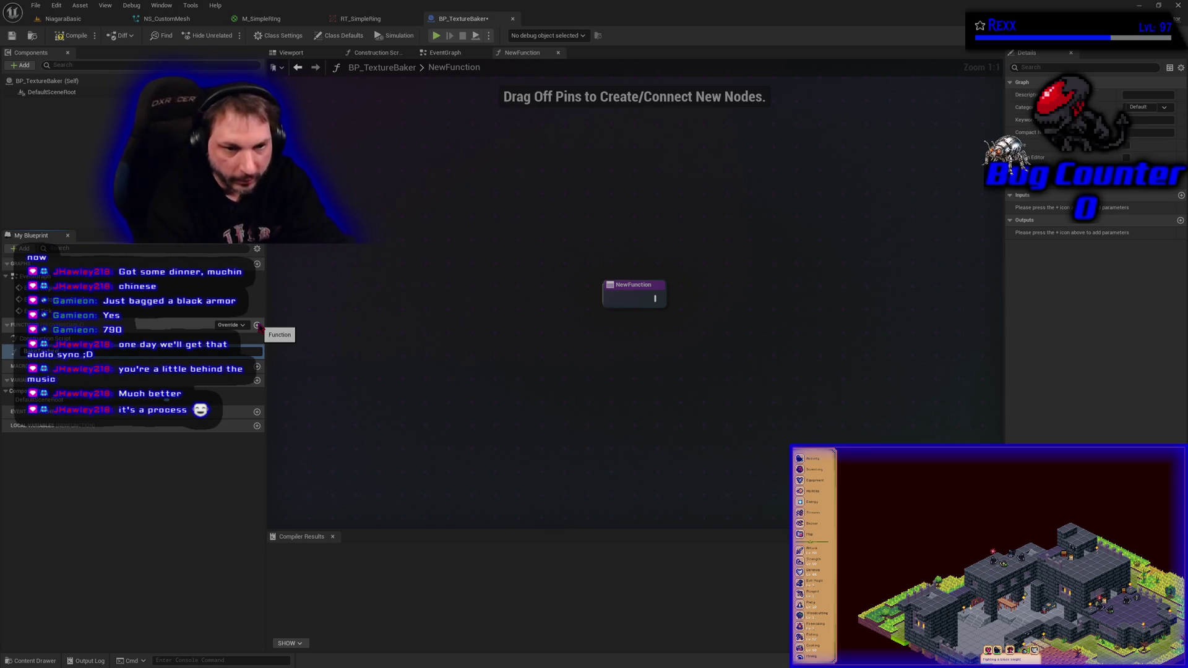
key("Return")
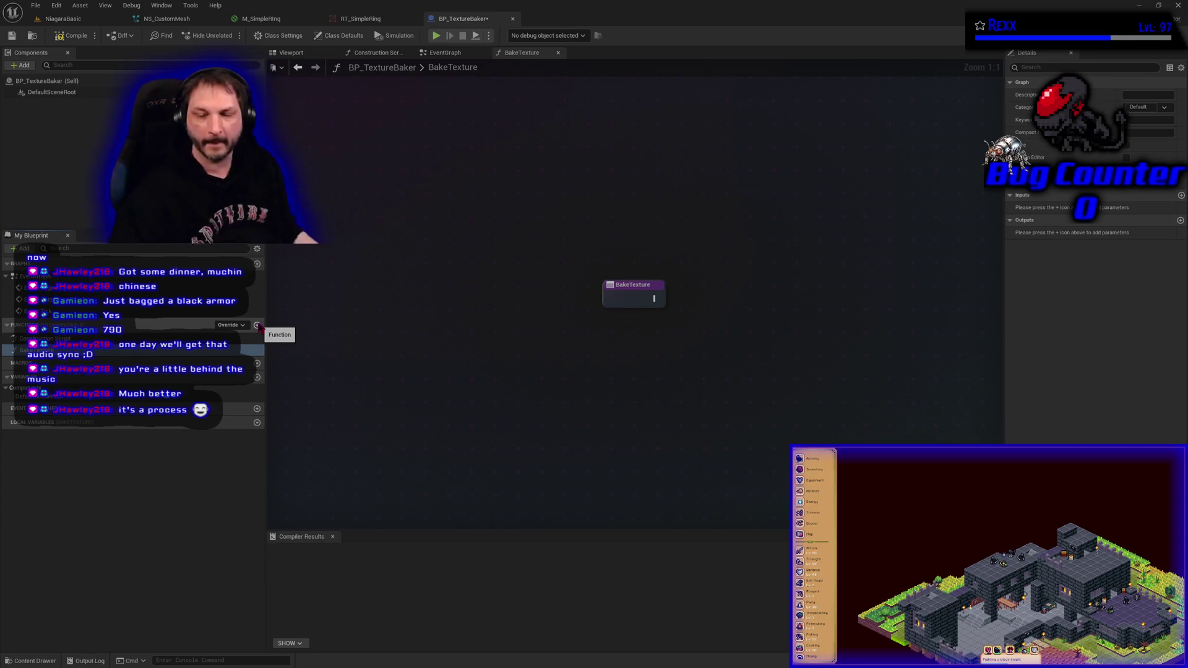
mouse_move(575, 300)
left_mouse_down()
mouse_move(562, 334)
mouse_move(384, 355)
mouse_move(334, 344)
left_mouse_up()
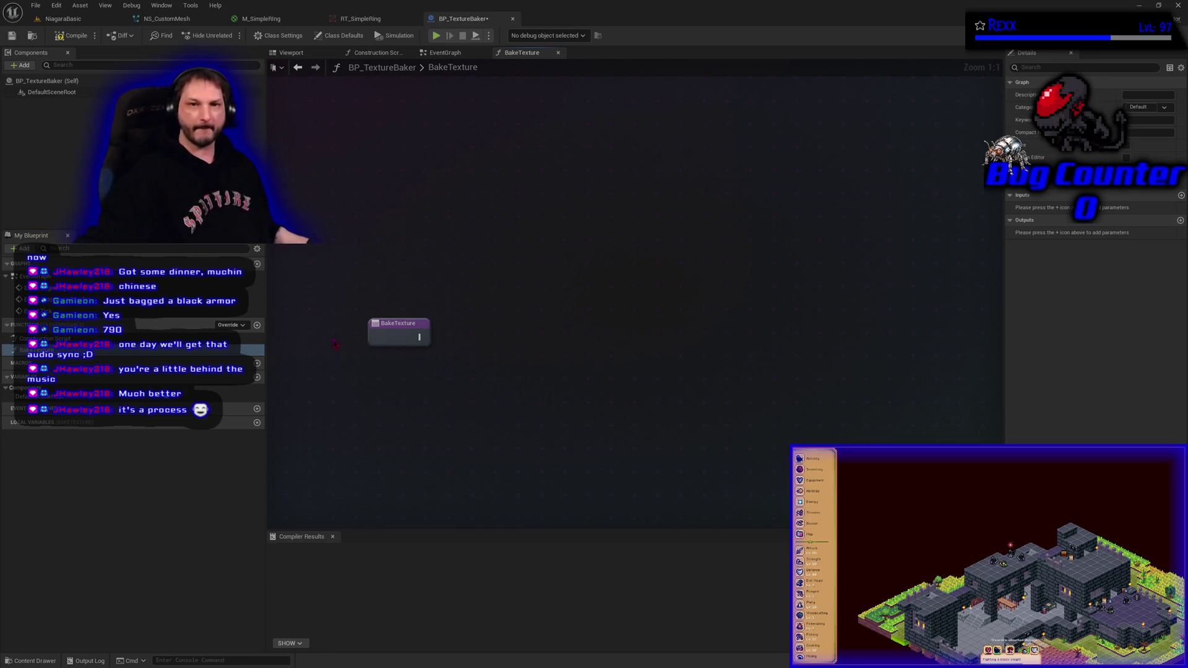
left_click(71, 35)
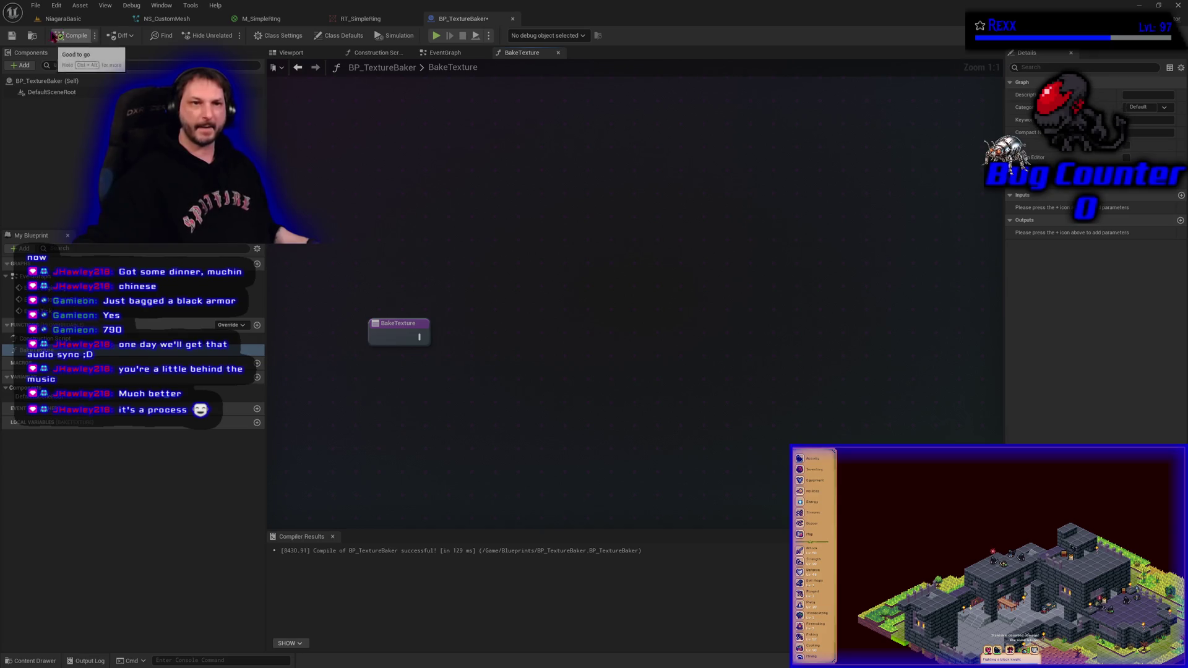
left_click(12, 36)
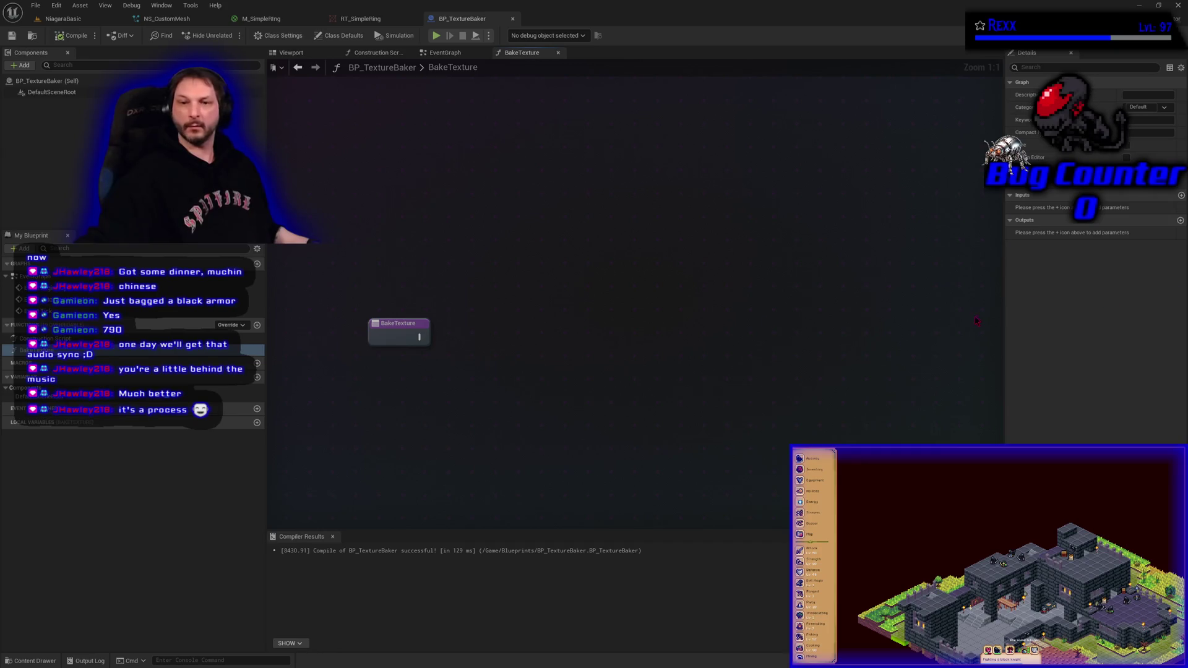
Step: Save BP_TextureBaker again with Ctrl+S
key("ctrl+s")
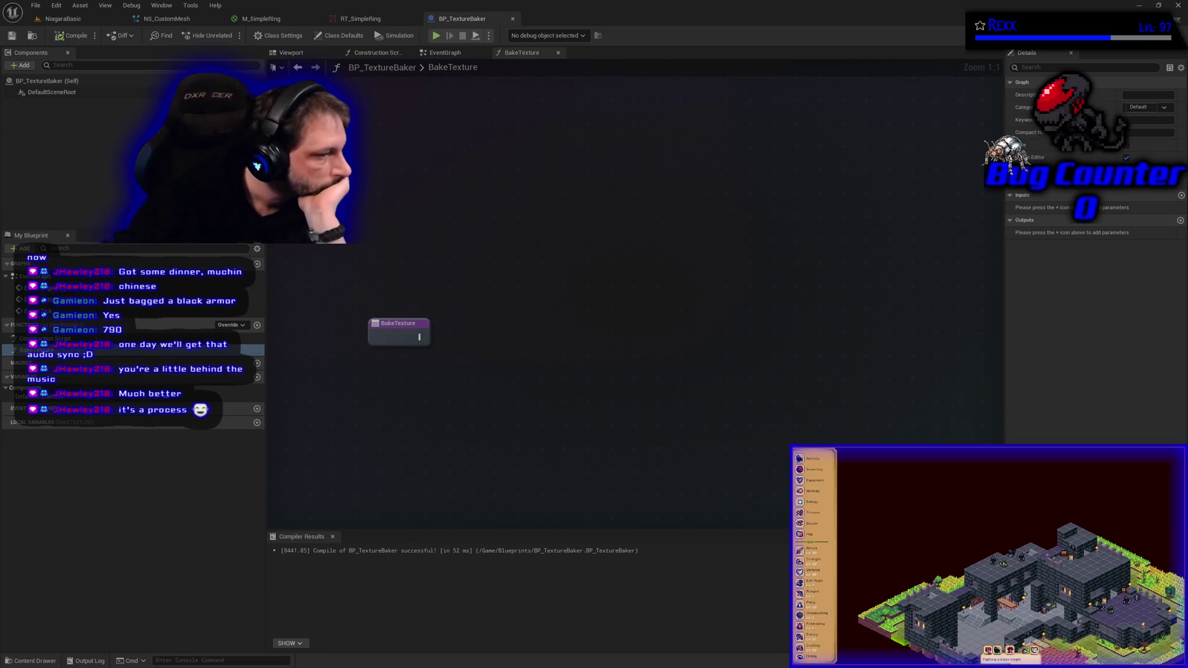
Step: Add a Draw Material to Render Target node and wire BakeTexture's execution into it
right_click(487, 346)
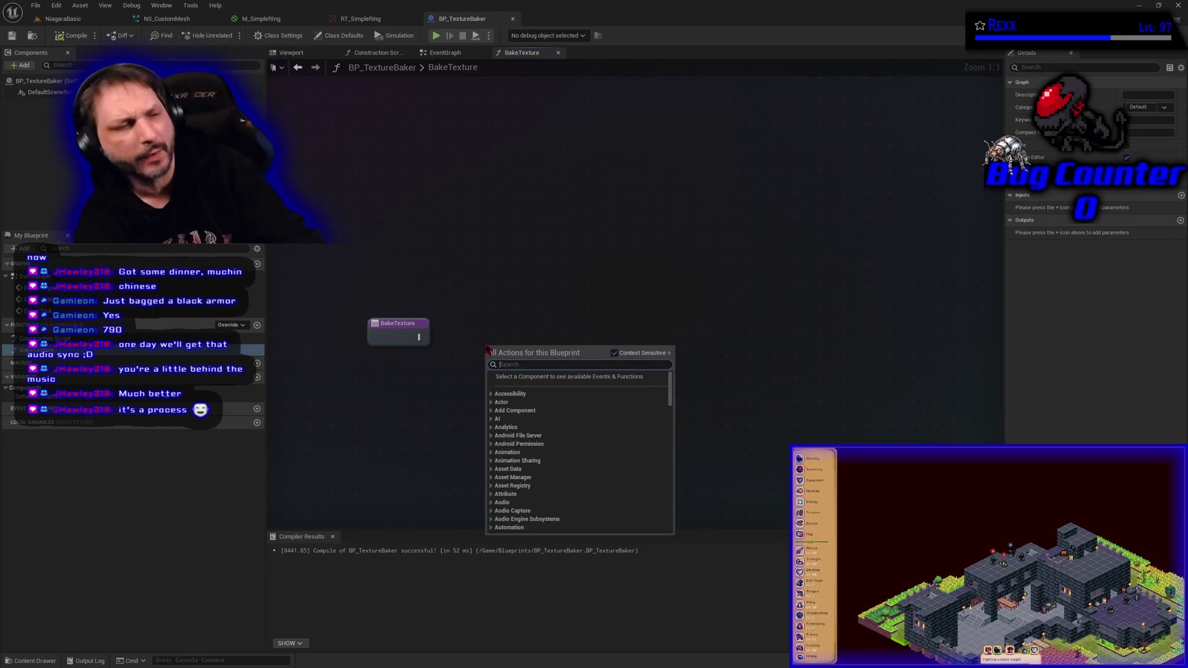
type("draw")
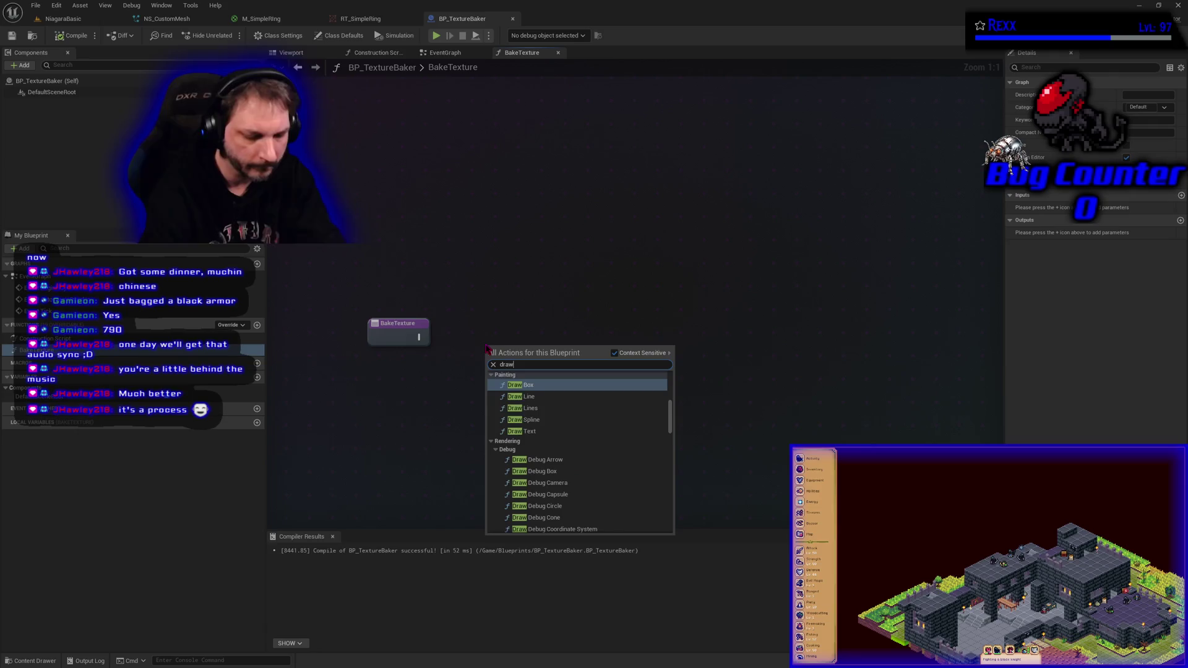
type(" mater")
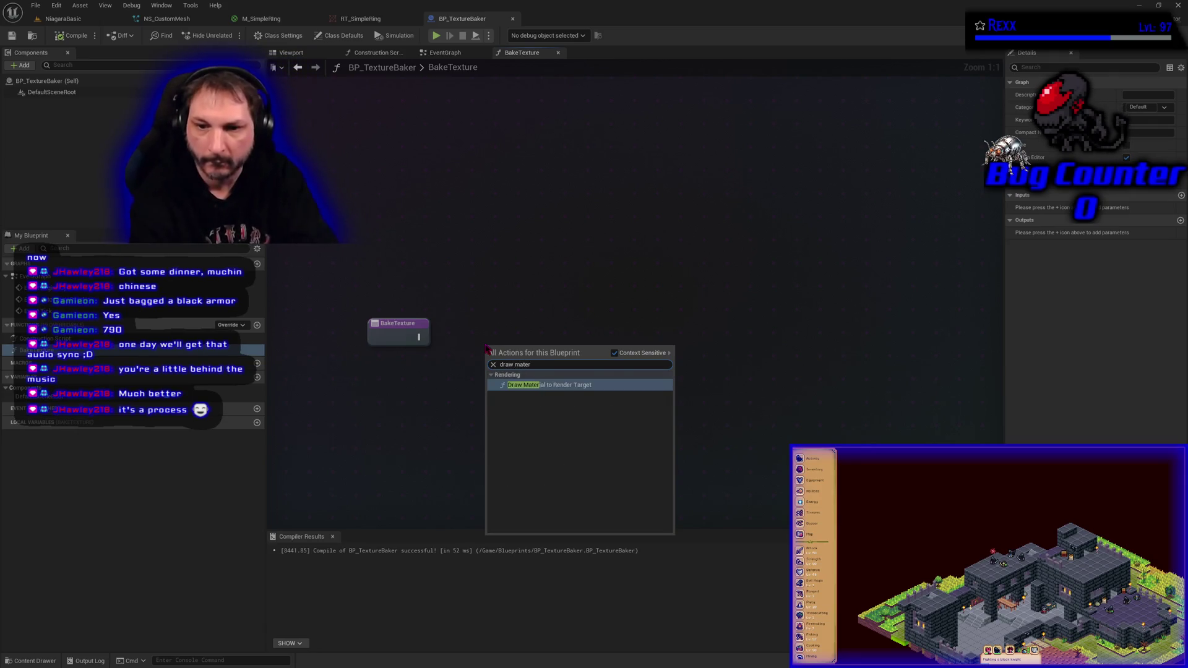
key("Return")
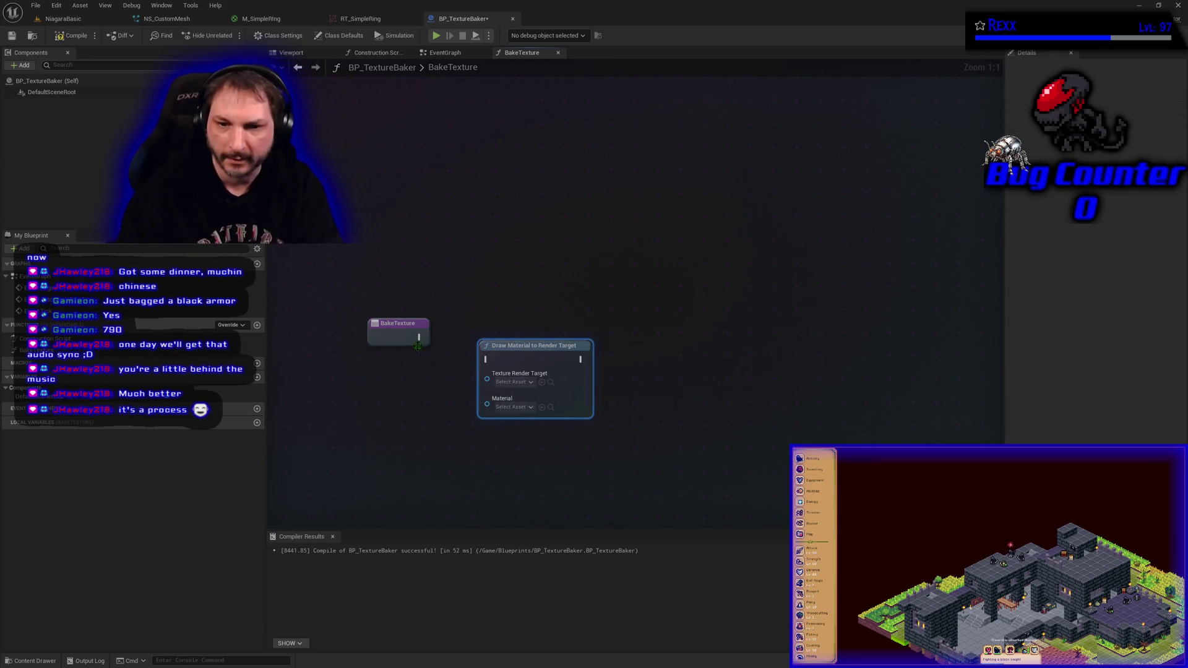
mouse_move(419, 338)
left_mouse_down()
mouse_move(485, 366)
mouse_move(519, 344)
left_mouse_up()
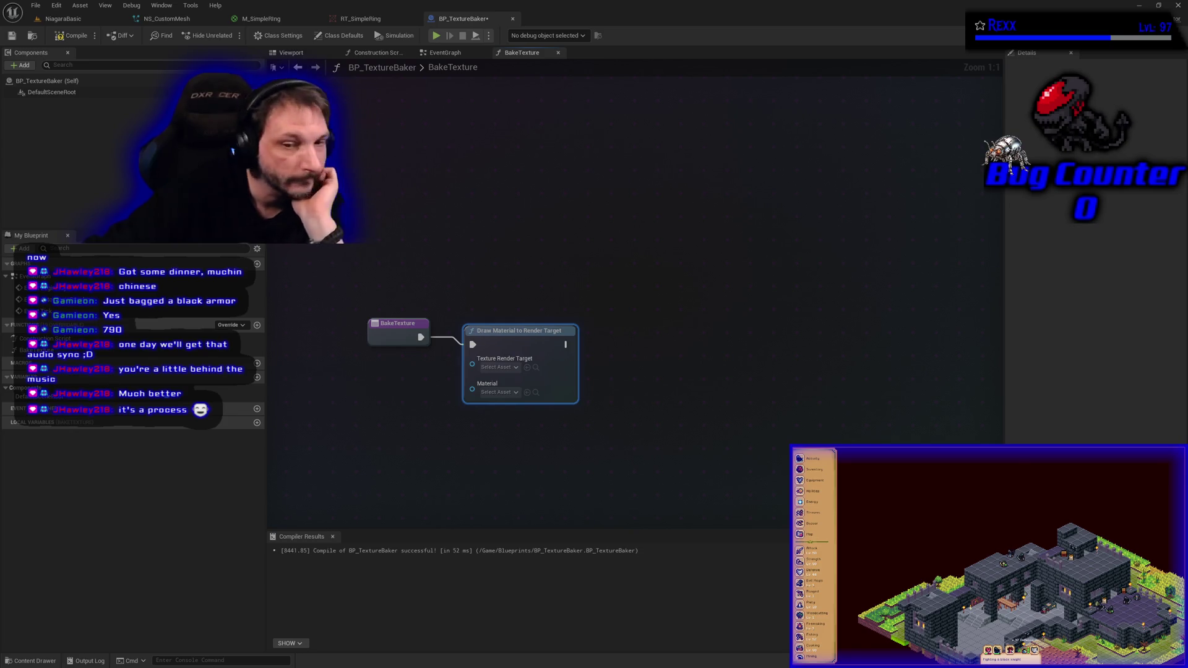
Step: Promote the draw node's Texture Render Target and Material inputs to variables, then compile and save
right_click(477, 370)
left_click(490, 397)
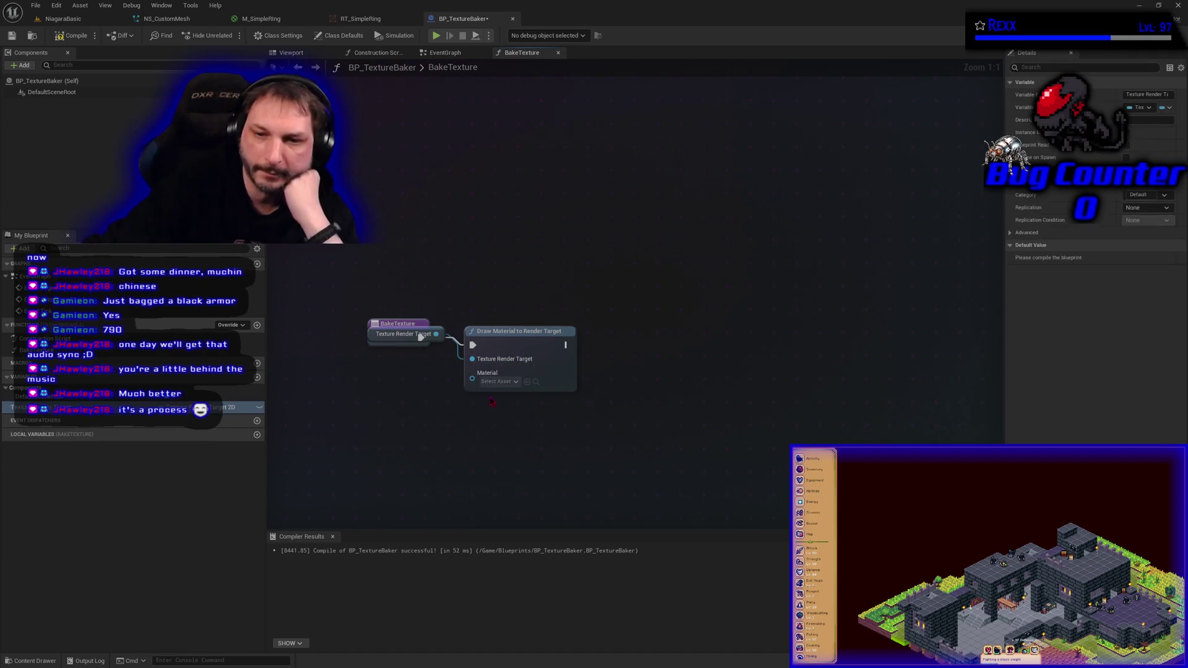
left_click_drag(371, 338, 371, 368)
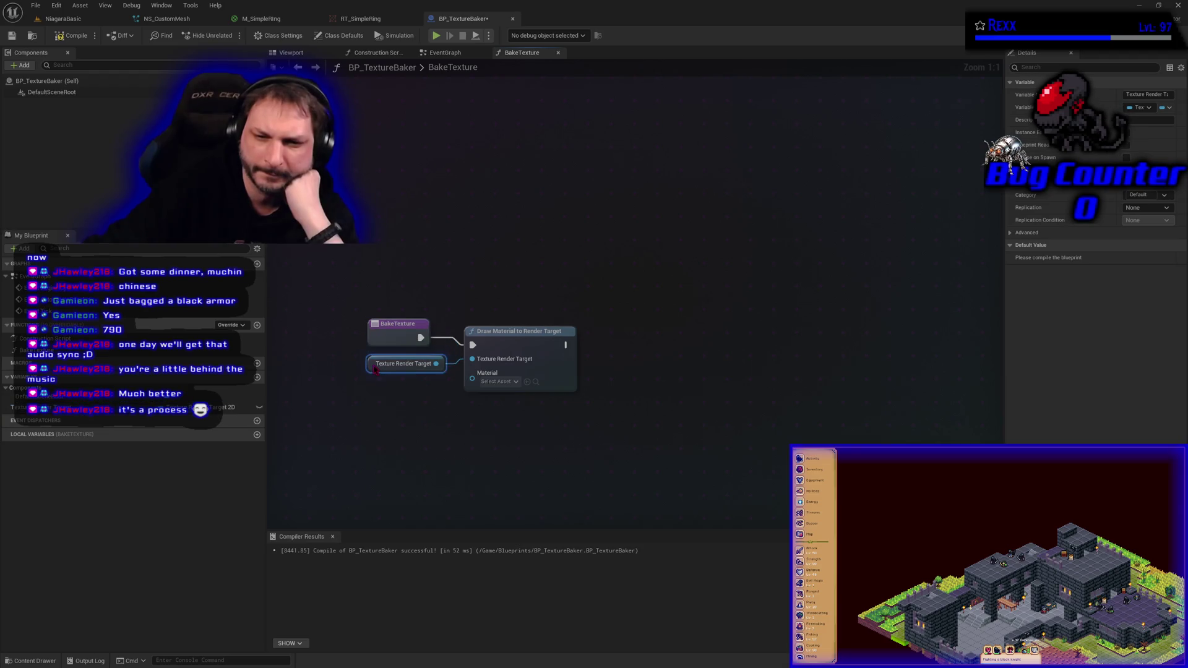
right_click(473, 382)
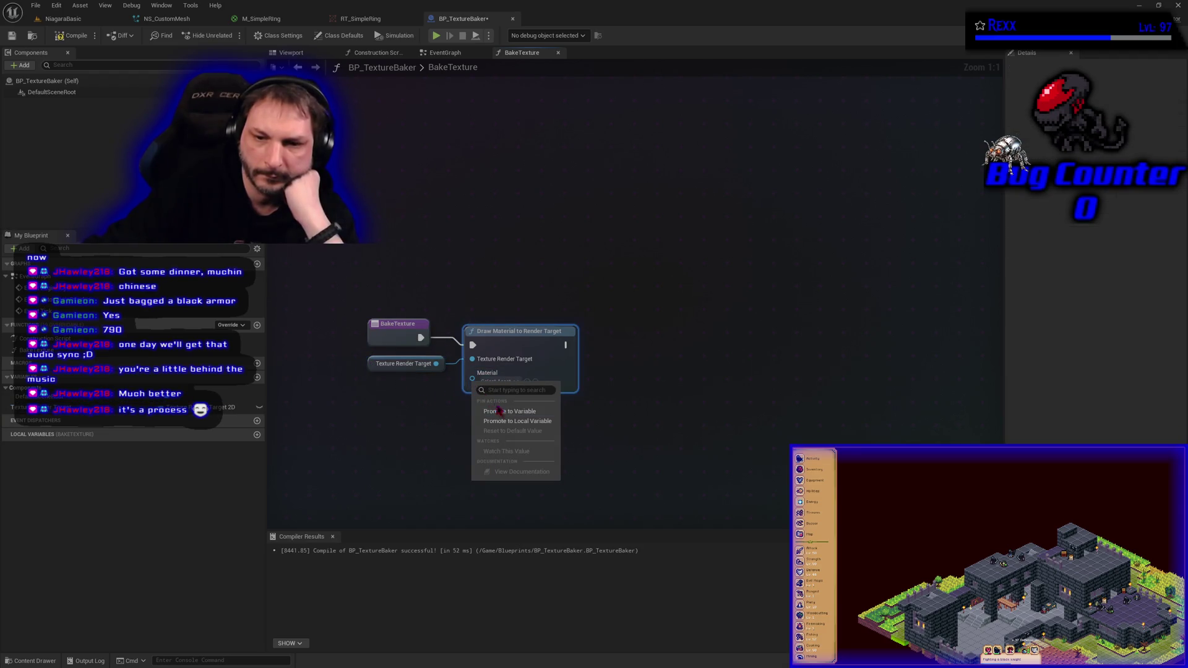
left_click(495, 411)
mouse_move(390, 334)
left_mouse_down()
mouse_move(398, 389)
mouse_move(421, 385)
left_mouse_up()
left_click(72, 35)
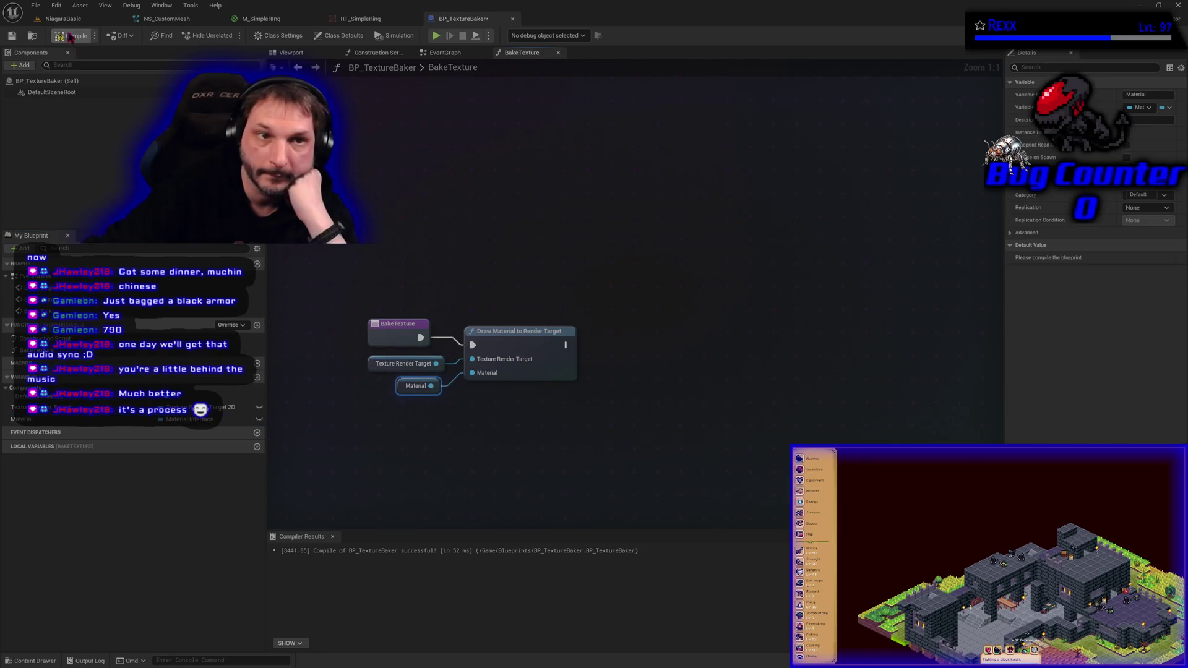
left_click(11, 35)
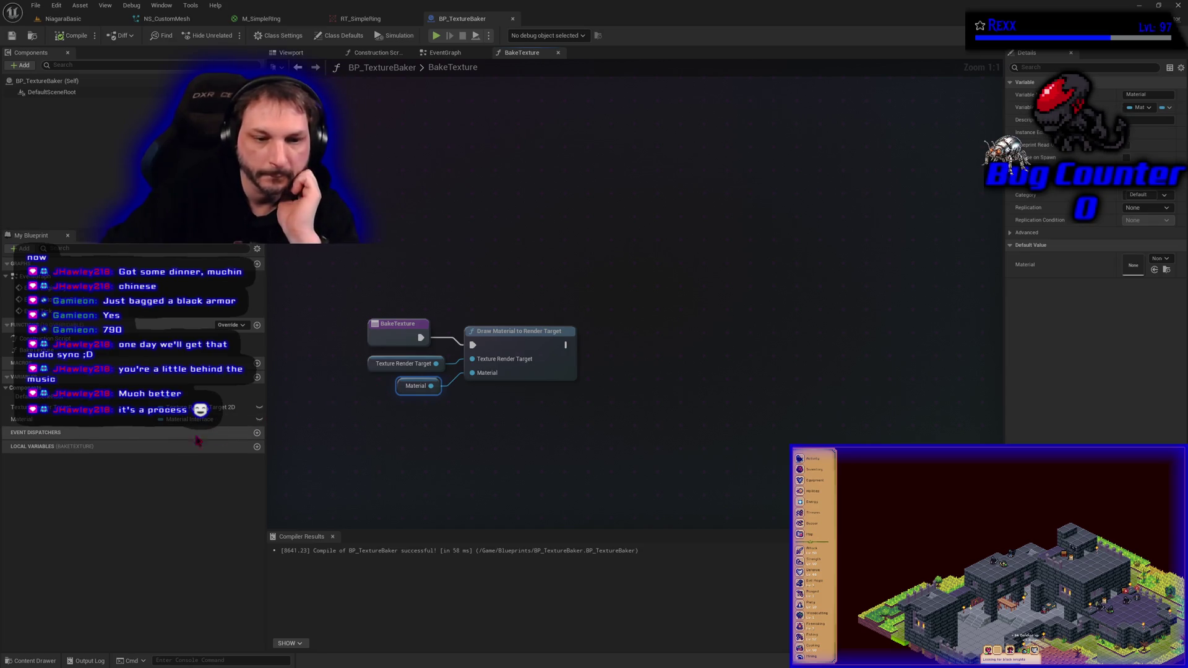
left_click(50, 408)
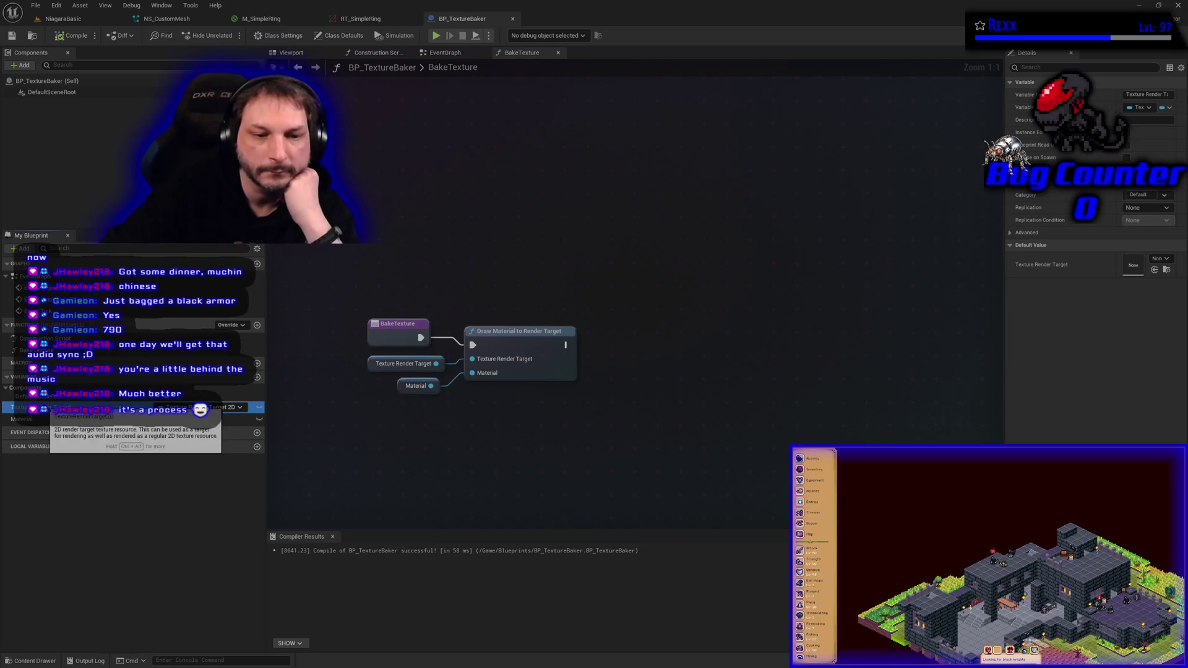
Step: Rename the Texture Render Target variable to Render Target to Draw, then compile and save
key("F2")
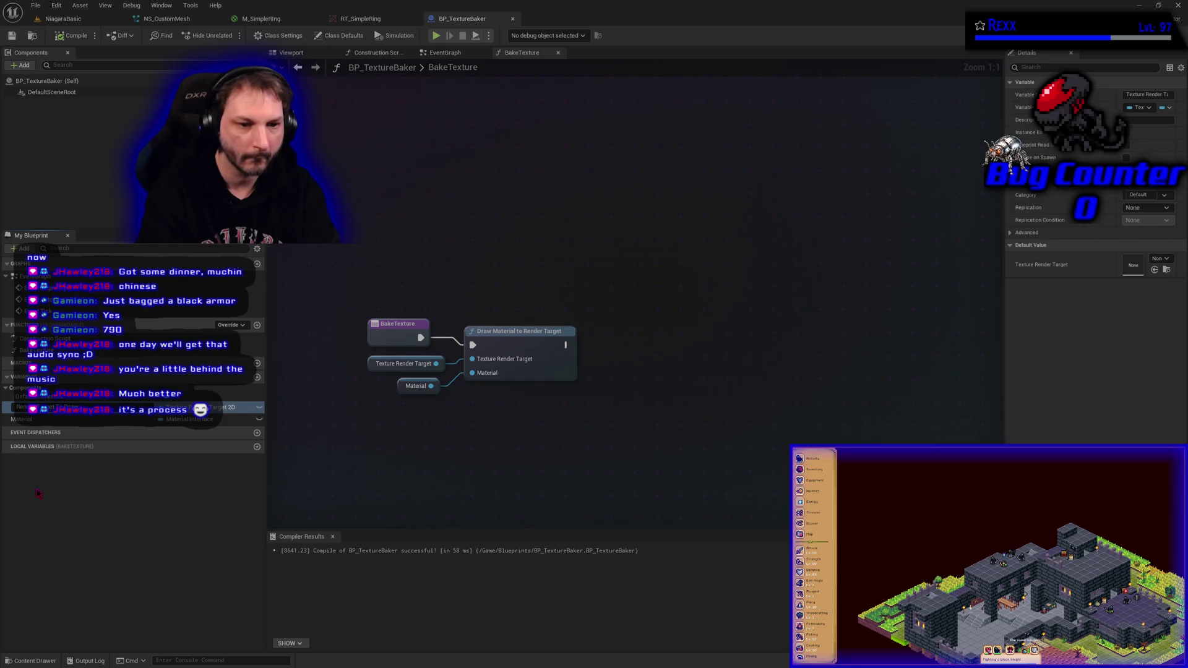
key("Return")
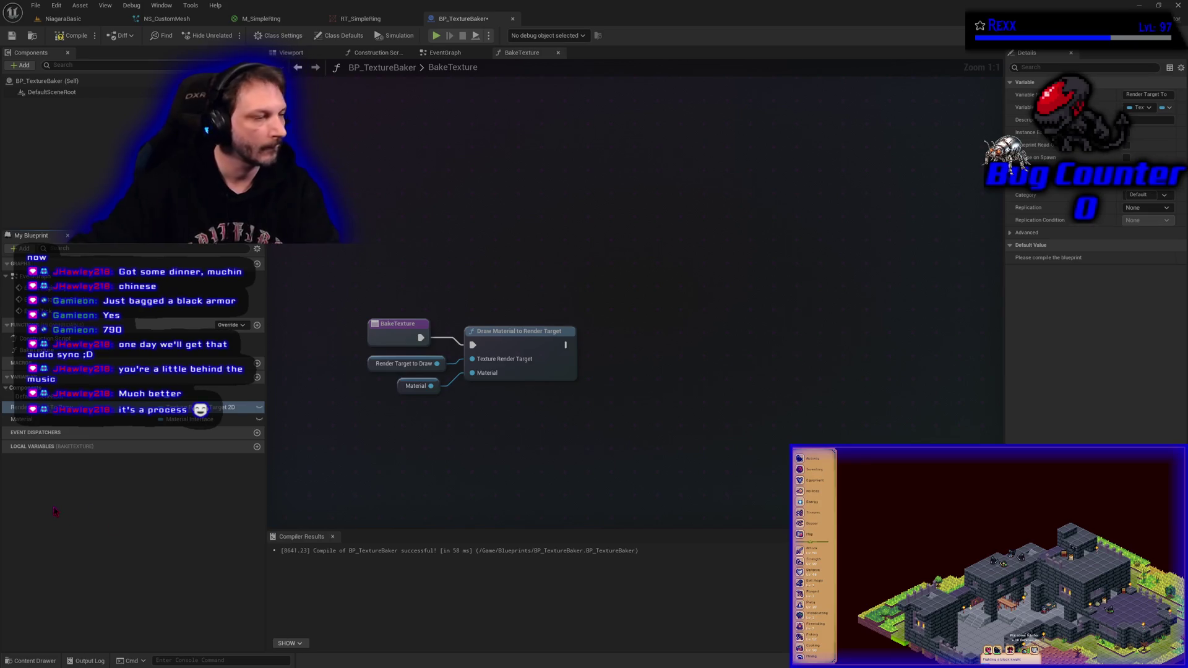
left_click(71, 35)
left_click(12, 36)
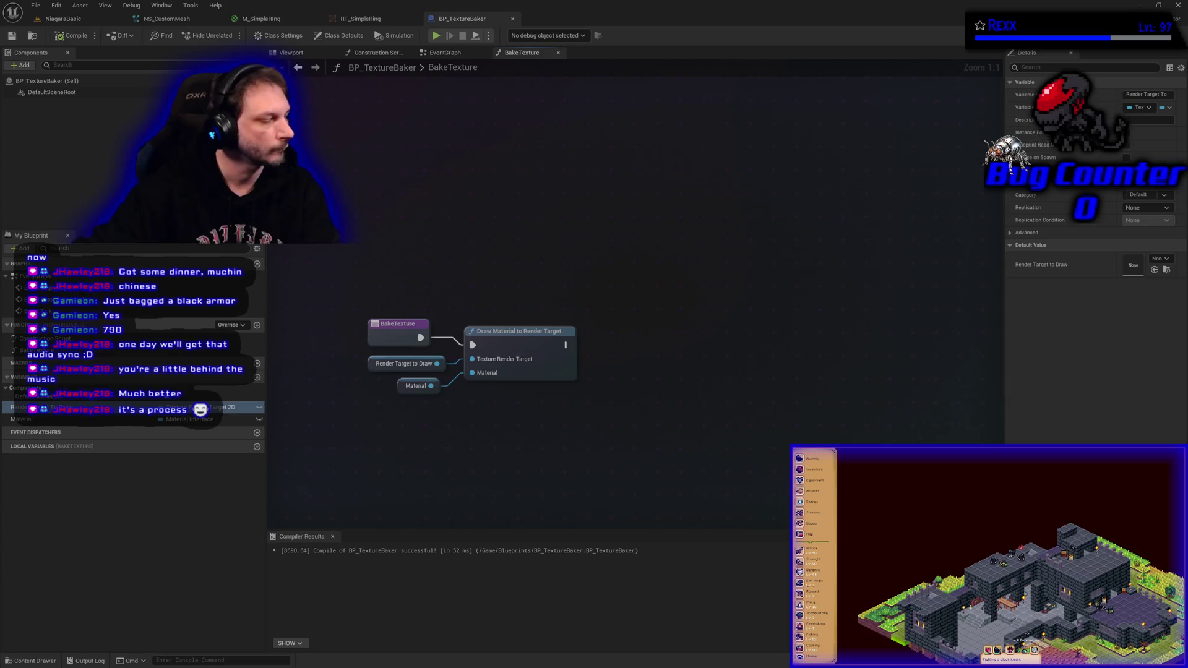
Step: Rename the Material variable to MaterialToDrawFrom, then compile and save
left_click(25, 419)
key("F2")
key("End")
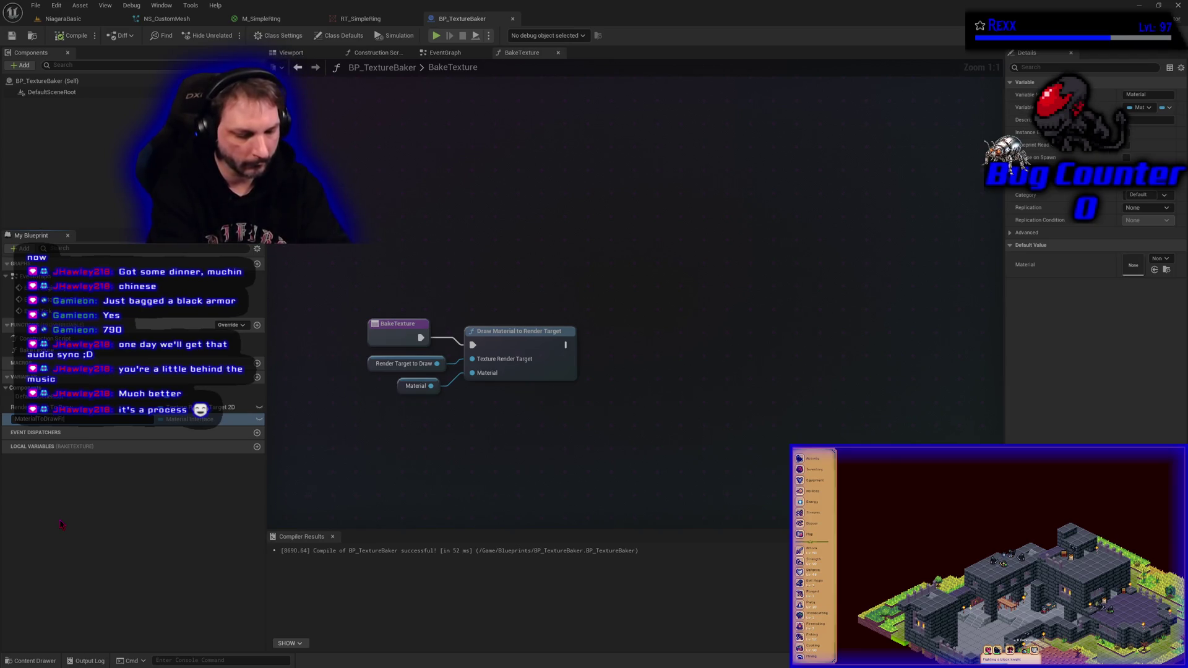
key("Return")
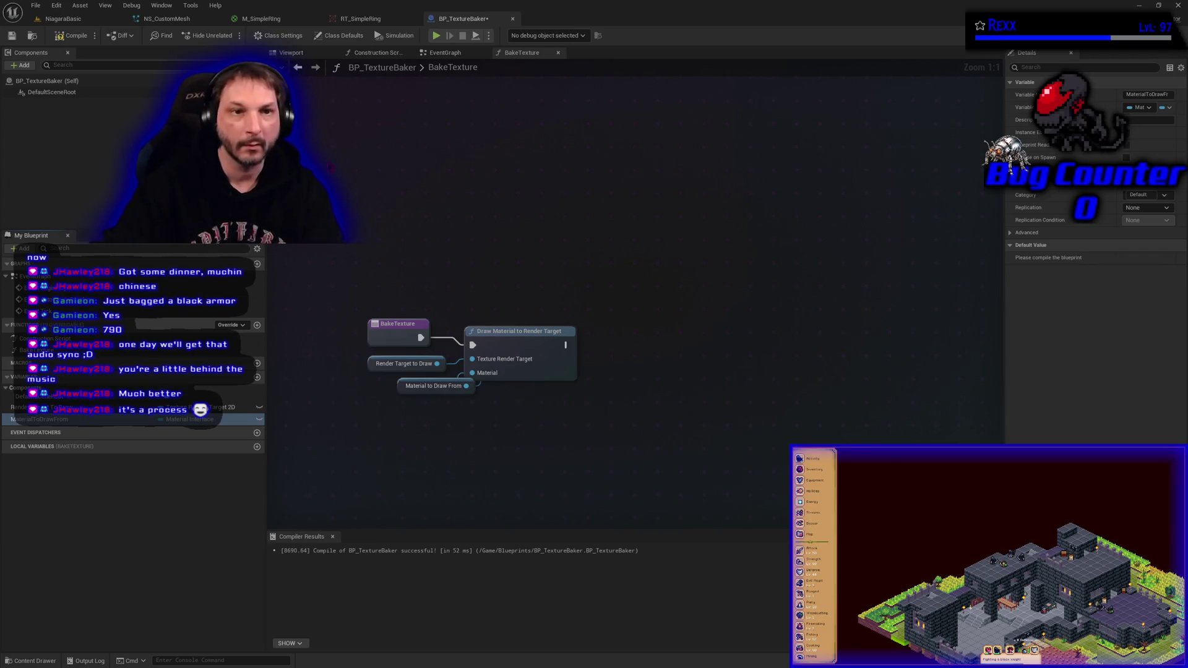
left_click(73, 35)
left_click(14, 36)
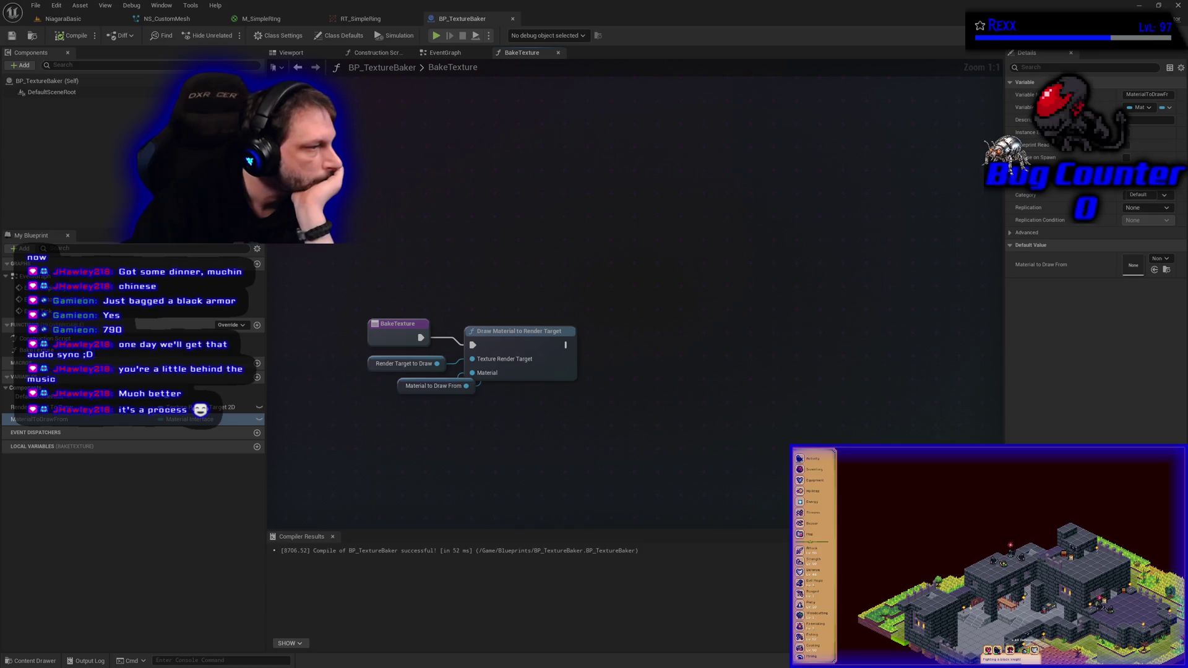
left_click(161, 407)
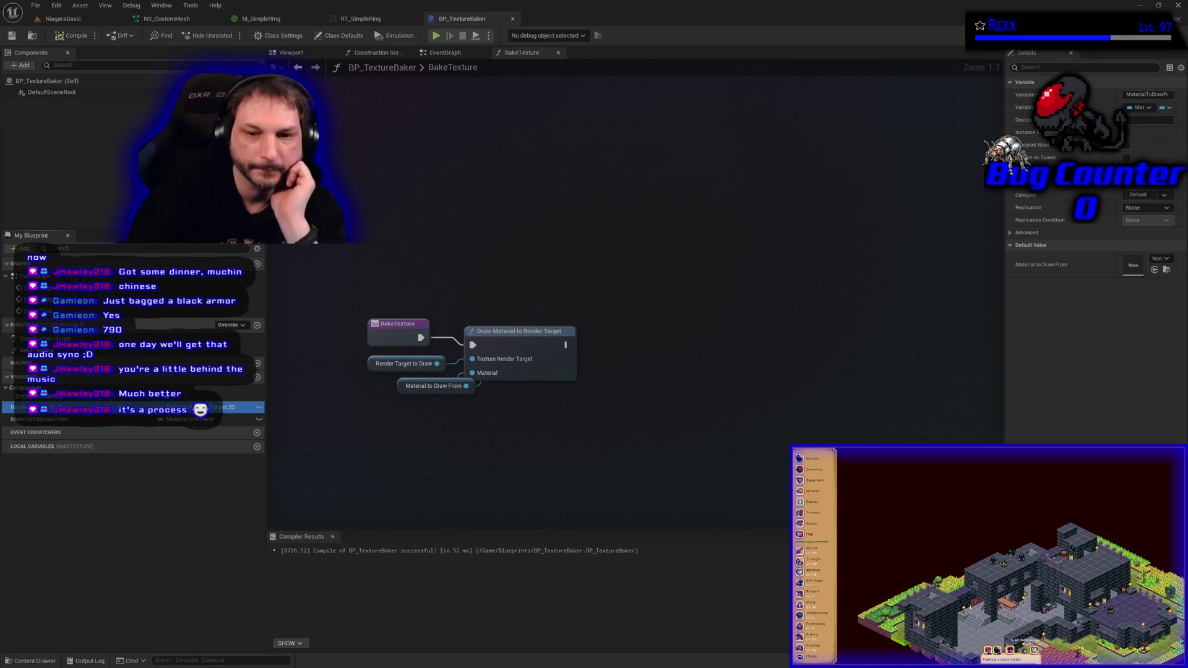
Step: Place a Render Target to Draw getter in the graph and attach an Is Valid node
left_click_drag(410, 232, 513, 233)
left_click(433, 240)
type("is valid")
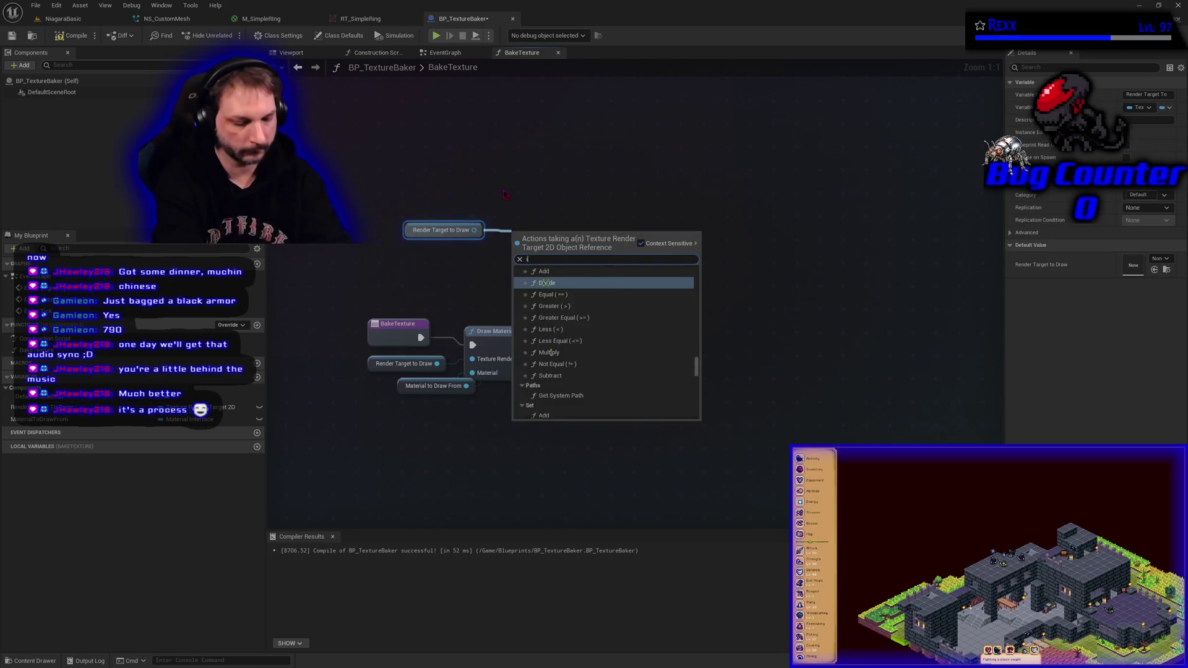
key("Down")
key("Return")
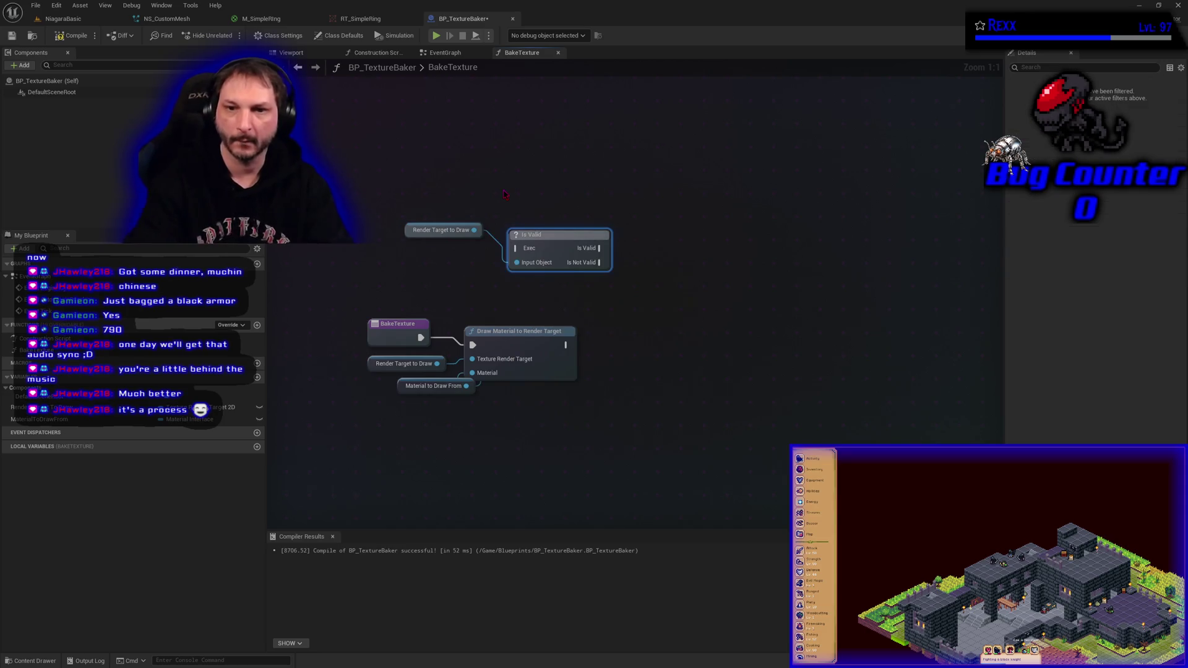
Step: Shift the Draw Material node and its inputs right to make room after BakeTexture
mouse_move(439, 440)
left_mouse_down()
mouse_move(527, 354)
mouse_move(936, 346)
left_mouse_up()
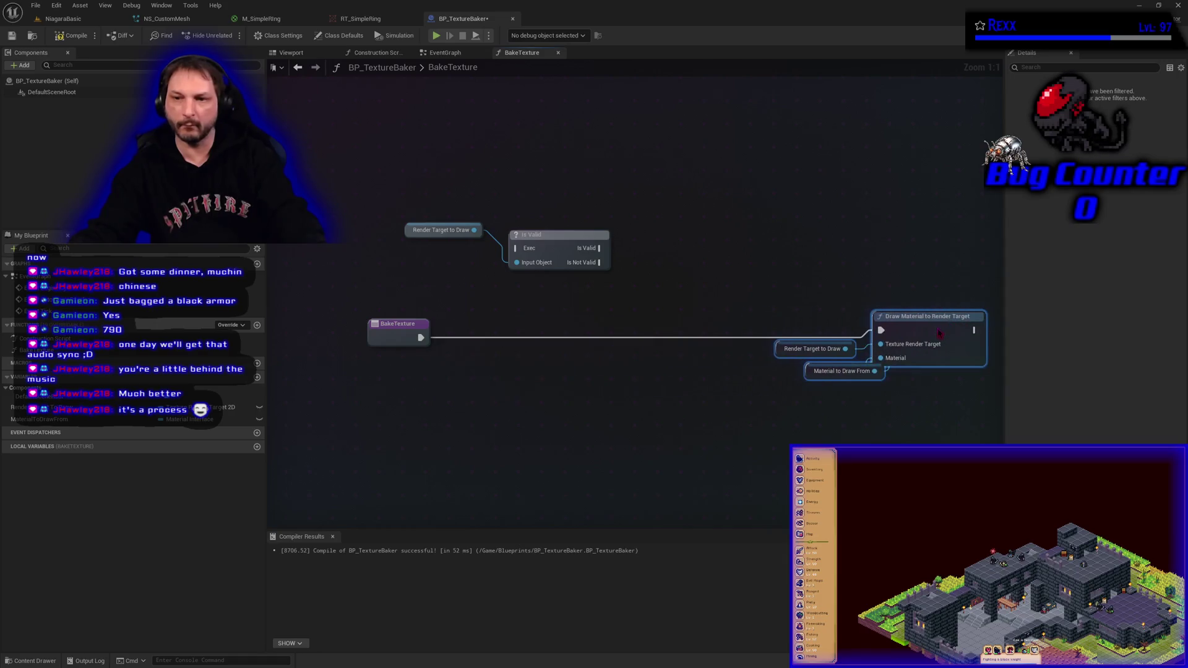
left_click(880, 337, "alt")
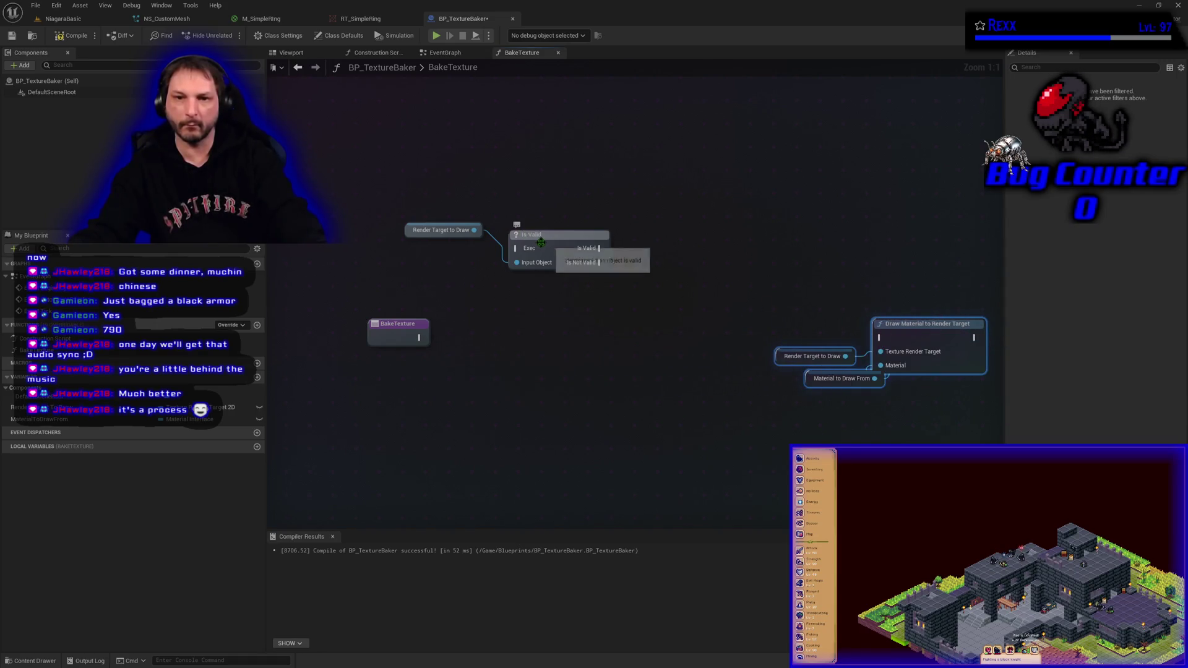
mouse_move(419, 337)
left_mouse_down()
mouse_move(515, 248)
mouse_move(484, 333)
left_mouse_up()
mouse_move(411, 233)
left_mouse_down()
mouse_move(396, 366)
mouse_move(371, 365)
left_mouse_up()
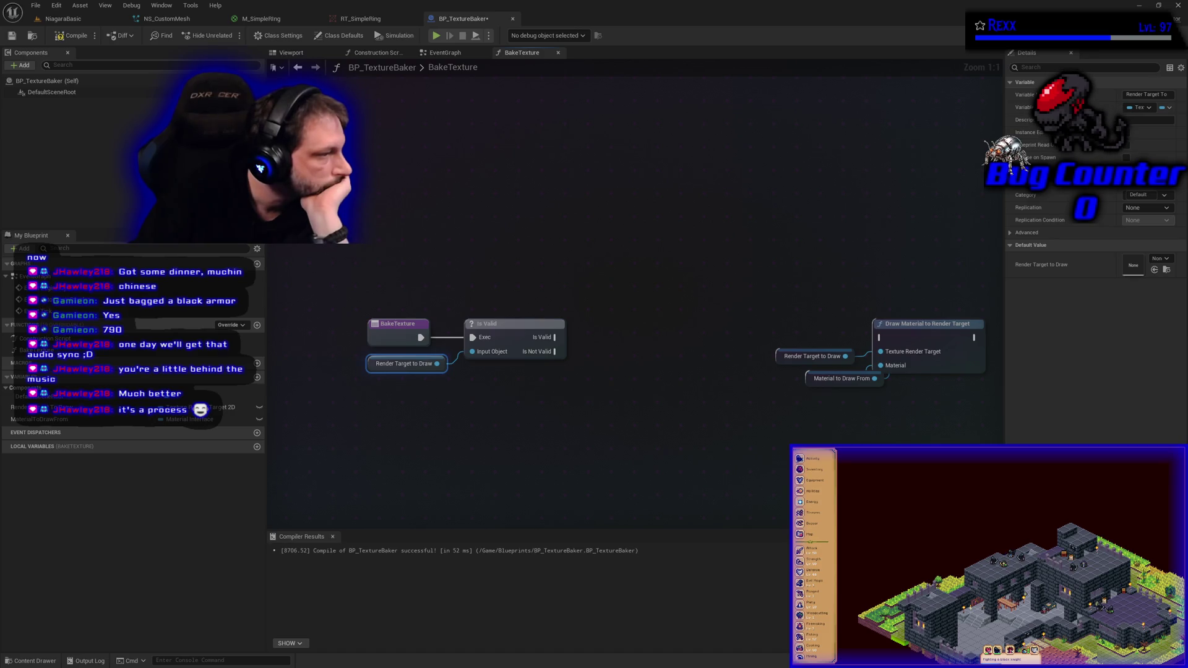
Step: Add a Material to Draw From getter, delete the stray Is Valid node, and add a Branch
left_click(71, 419)
mouse_move(71, 419)
left_mouse_down()
mouse_move(545, 415)
mouse_move(385, 408)
left_mouse_up()
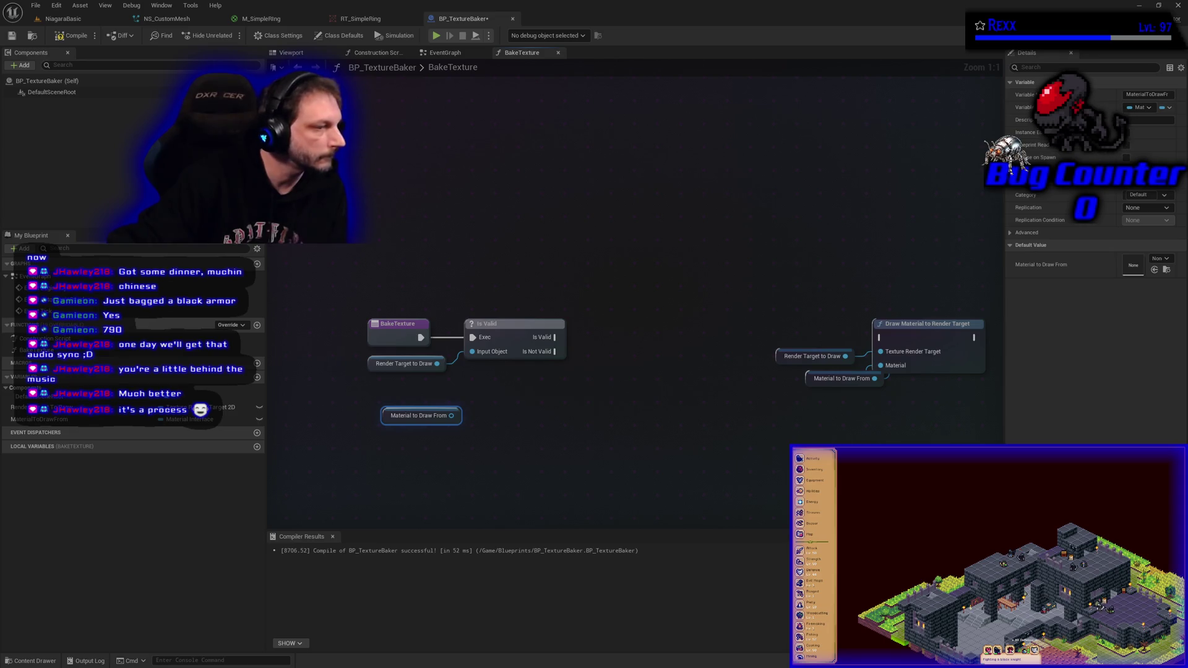
left_click(527, 327)
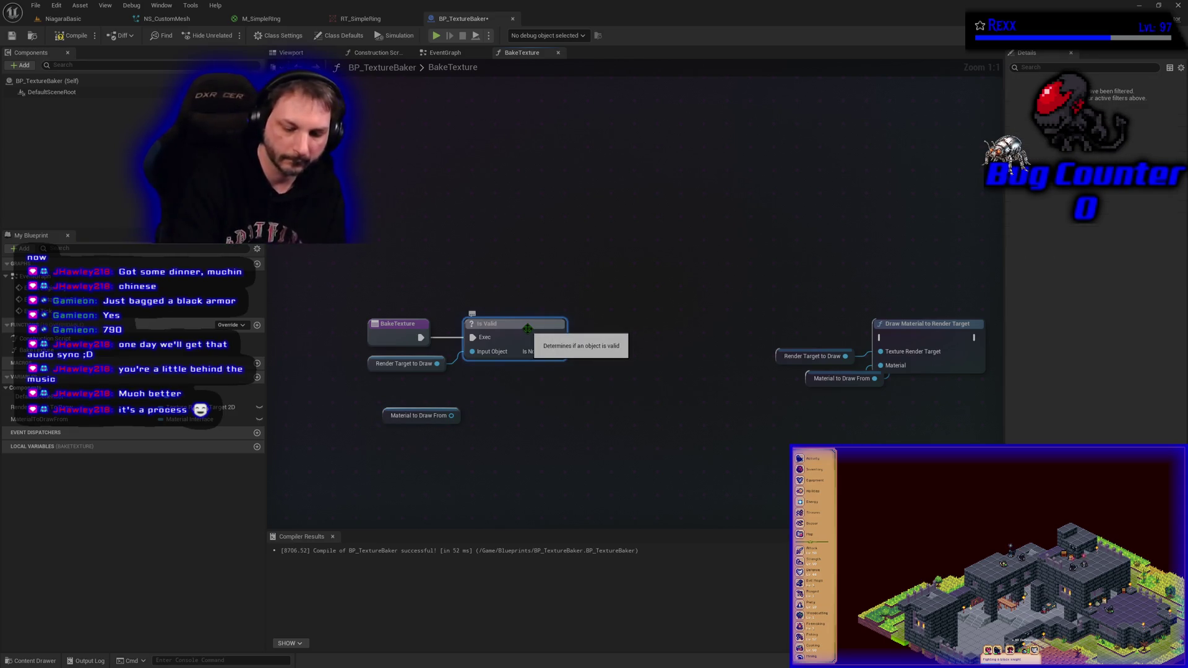
key("Delete")
left_click(529, 334)
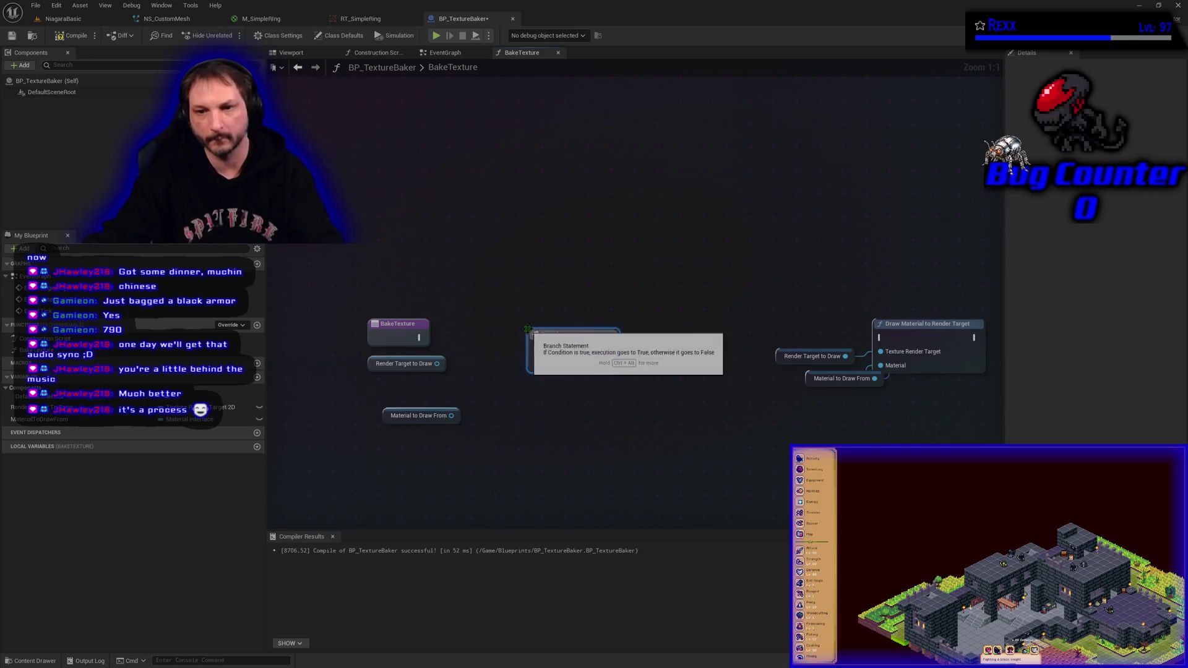
Step: Add Is Valid checks on both Render Target to Draw and Material to Draw From
left_click_drag(441, 366, 463, 358)
type("alid")
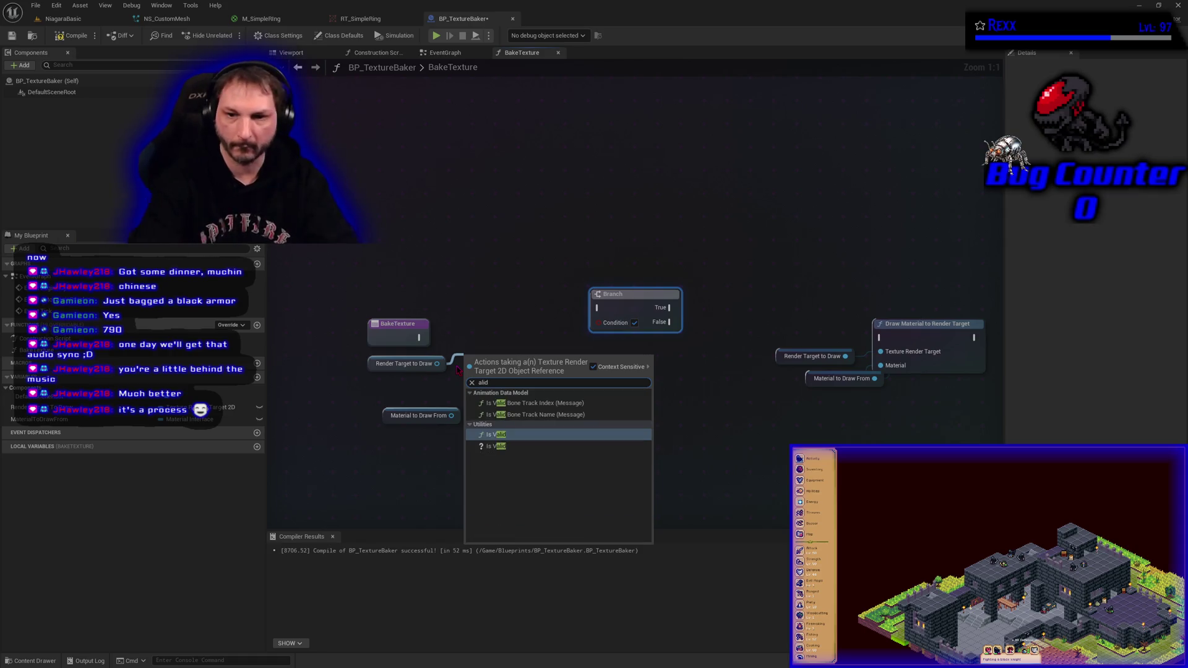
left_click(502, 436)
mouse_move(451, 416)
left_mouse_down()
mouse_move(502, 454)
mouse_move(508, 412)
left_mouse_up()
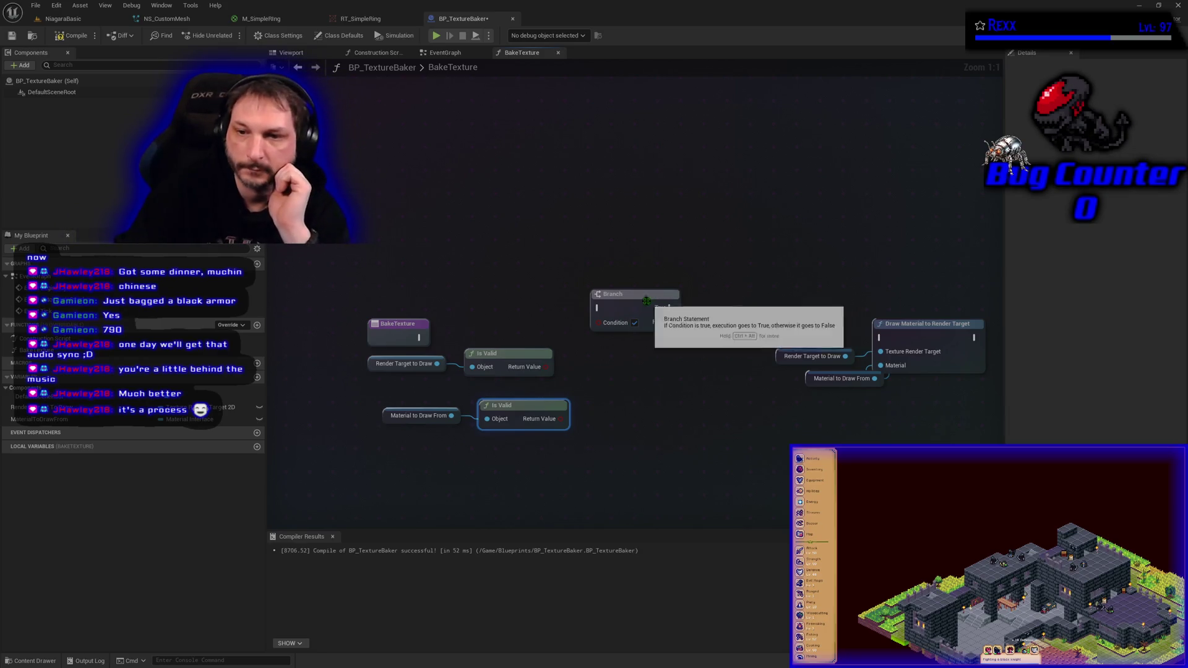
left_click_drag(661, 295, 683, 295)
Step: Combine the two Is Valid results with an AND Boolean node
left_click_drag(545, 367, 570, 366)
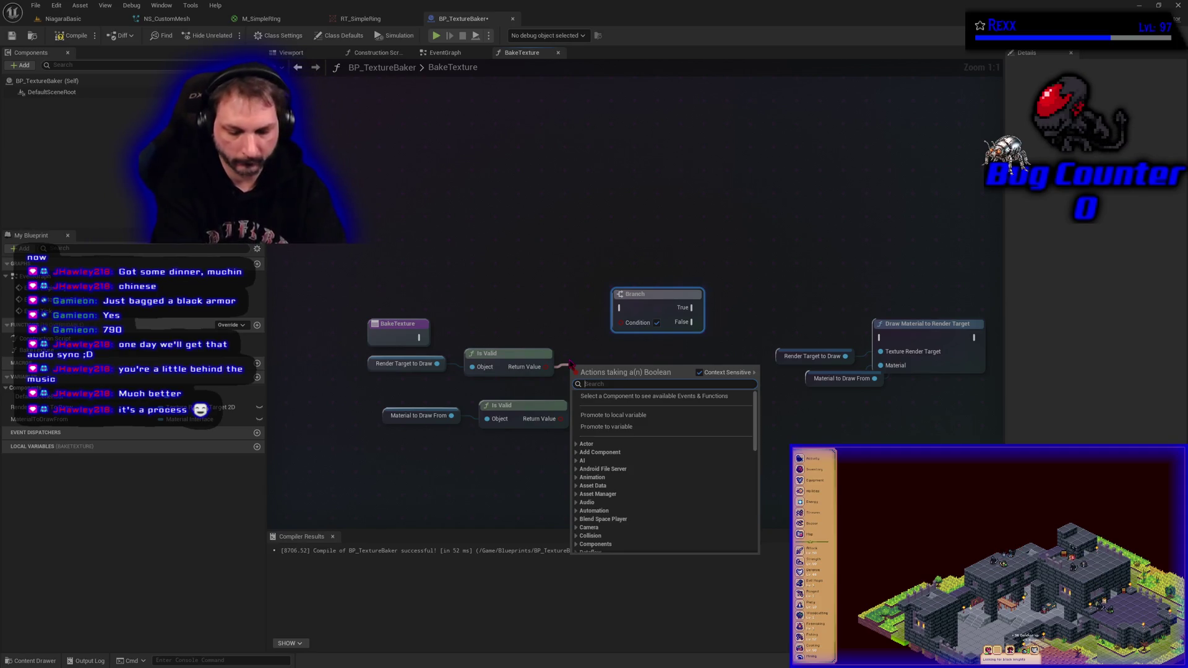
type("and")
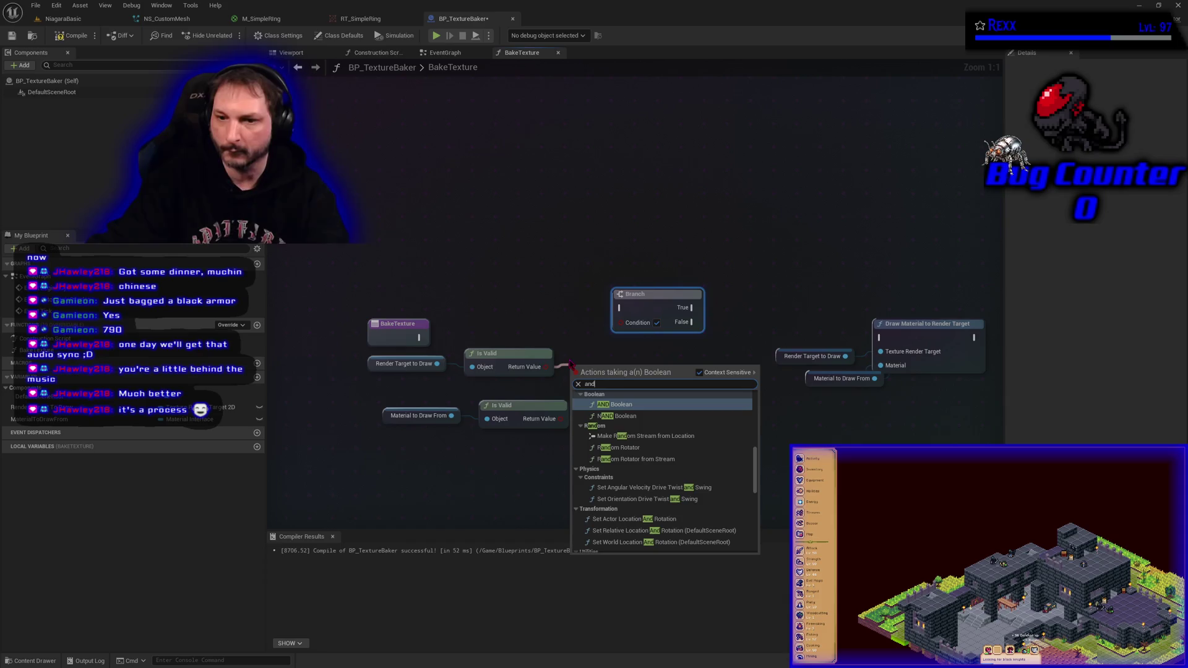
left_click(617, 407)
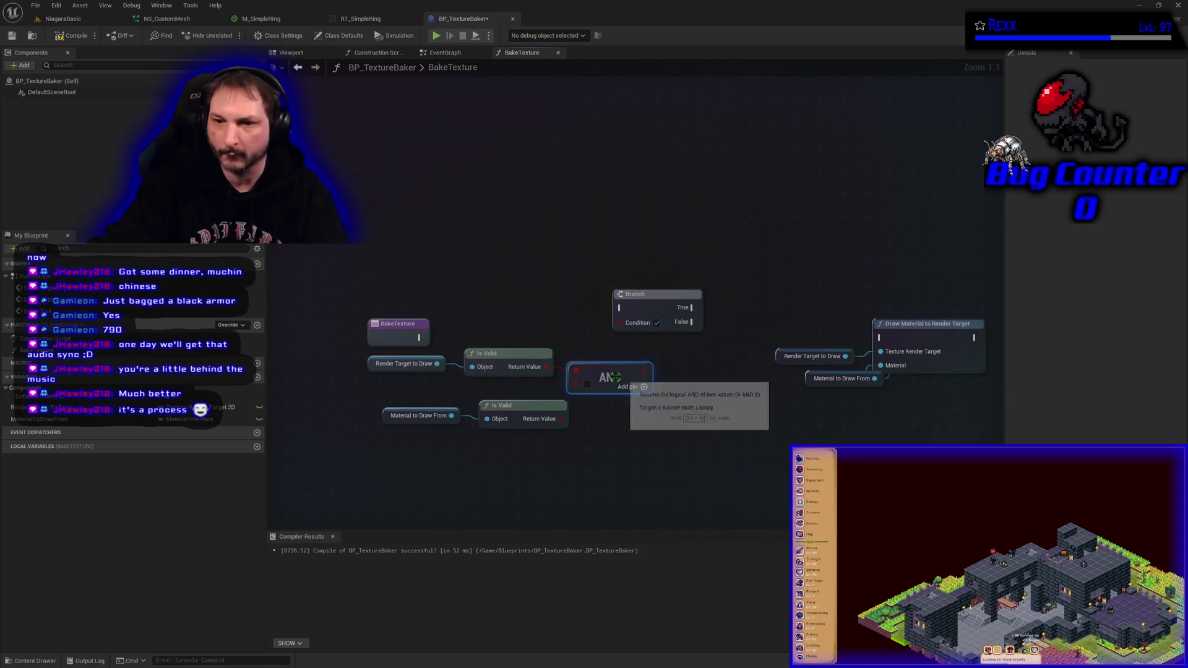
left_click_drag(560, 419, 576, 383)
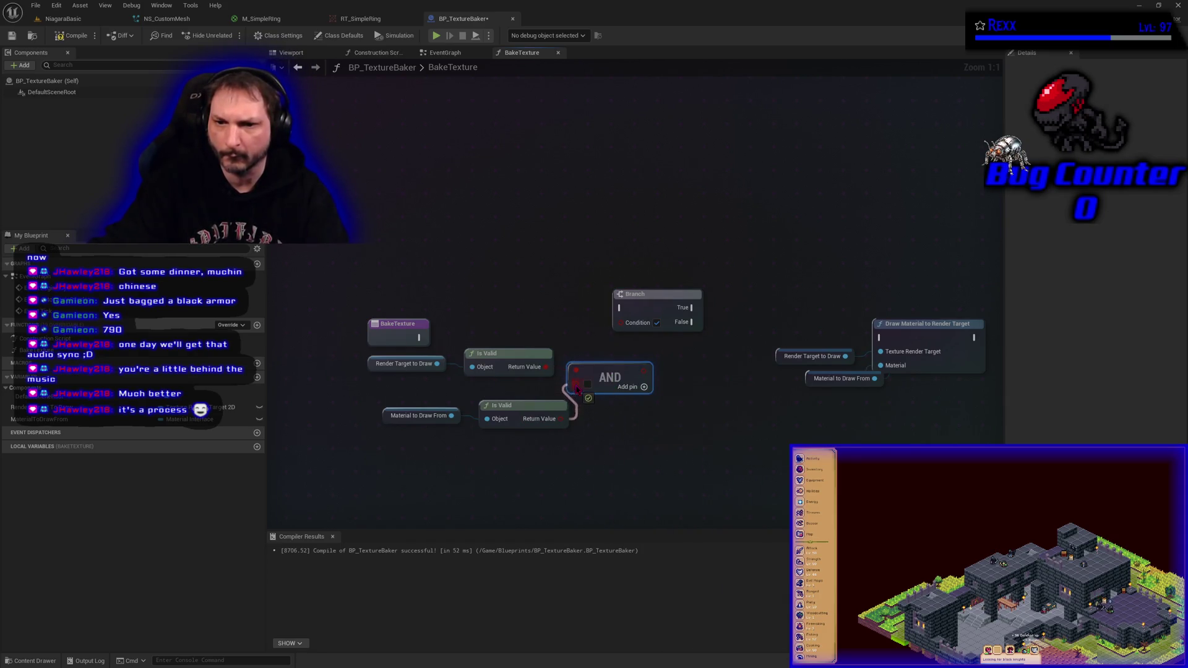
Step: Arrange the getters and Is Valid nodes into a compact group to the left
left_click(543, 405)
left_click_drag(542, 405, 531, 394)
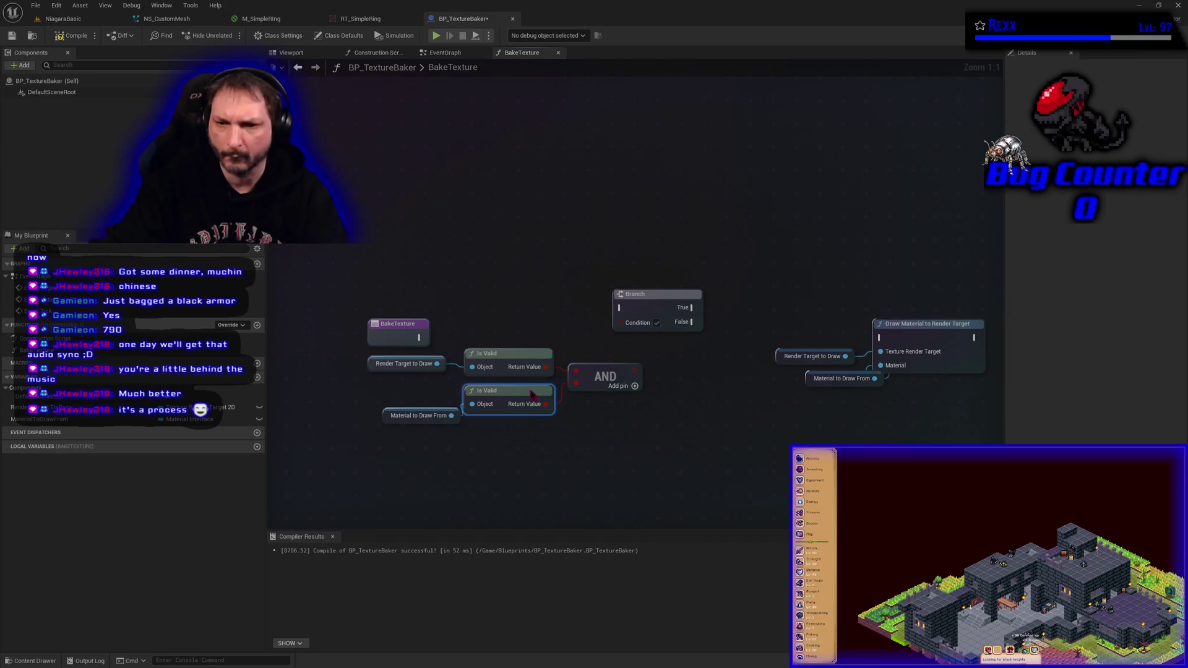
left_click_drag(383, 420, 376, 370)
mouse_move(388, 464)
left_mouse_down()
mouse_move(454, 444)
mouse_move(569, 345)
left_mouse_up()
mouse_move(597, 385)
left_mouse_down()
mouse_move(576, 399)
mouse_move(321, 400)
mouse_move(386, 379)
left_mouse_up()
Step: Wire AND into the Branch Condition and BakeTexture into the Branch, then compile and save
mouse_move(636, 328)
left_mouse_down()
mouse_move(418, 375)
mouse_move(590, 326)
mouse_move(494, 345)
left_mouse_up()
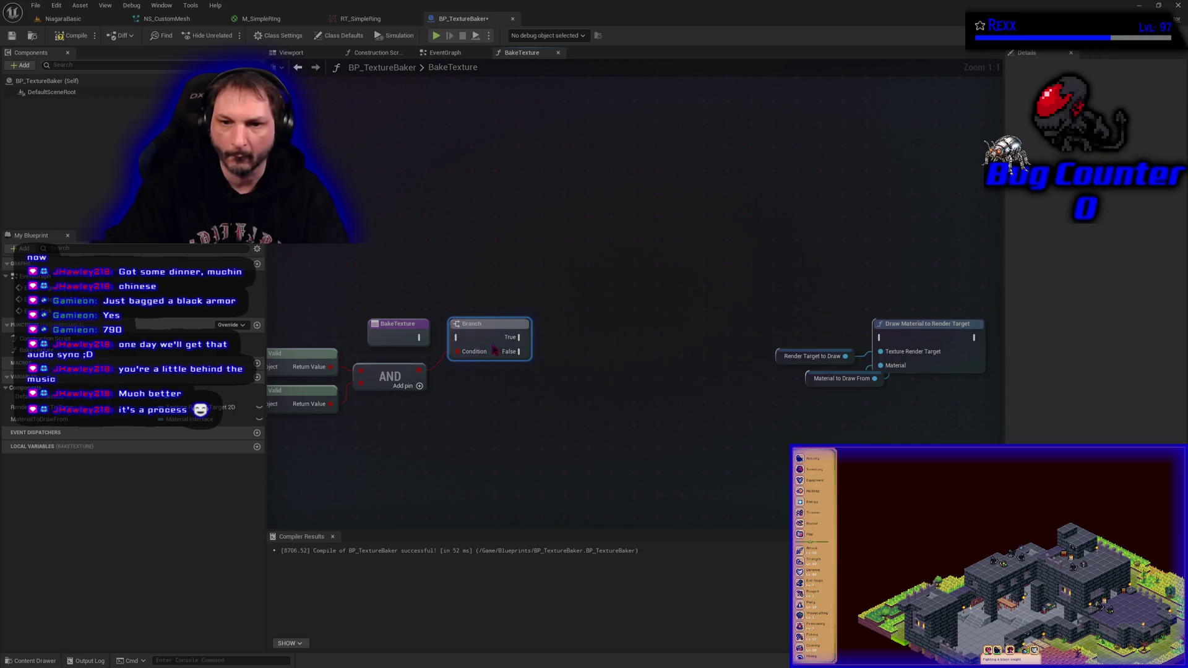
mouse_move(419, 337)
left_mouse_down()
mouse_move(495, 344)
mouse_move(458, 338)
left_mouse_up()
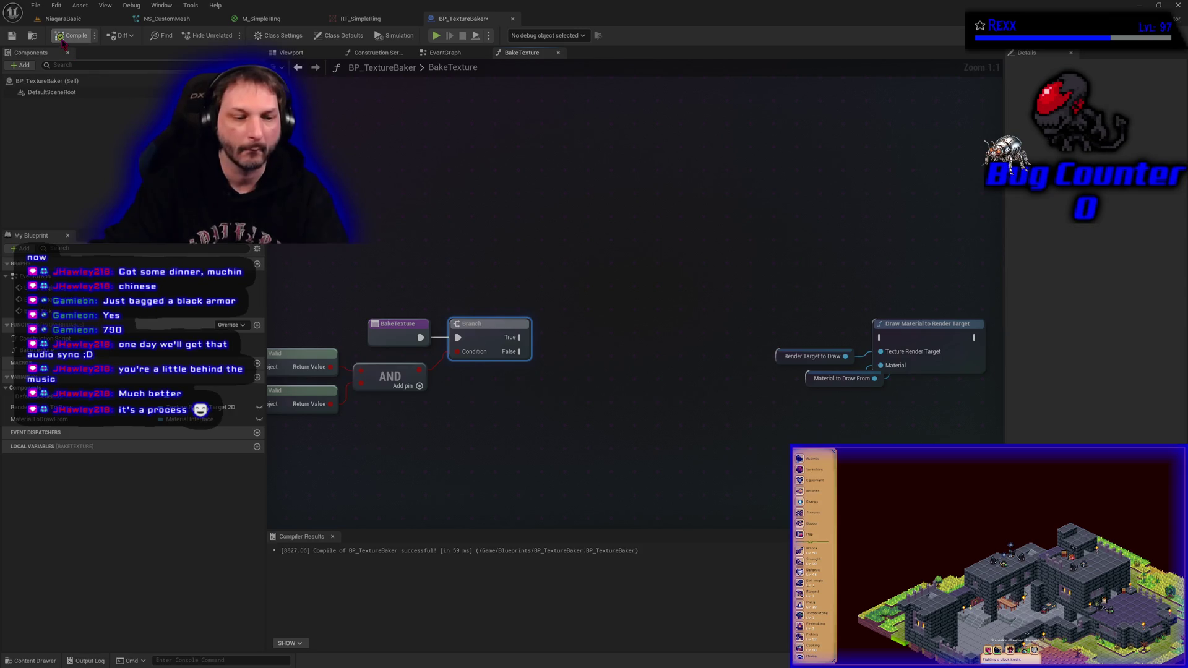
left_click(440, 486)
key("F7")
key("ctrl+s")
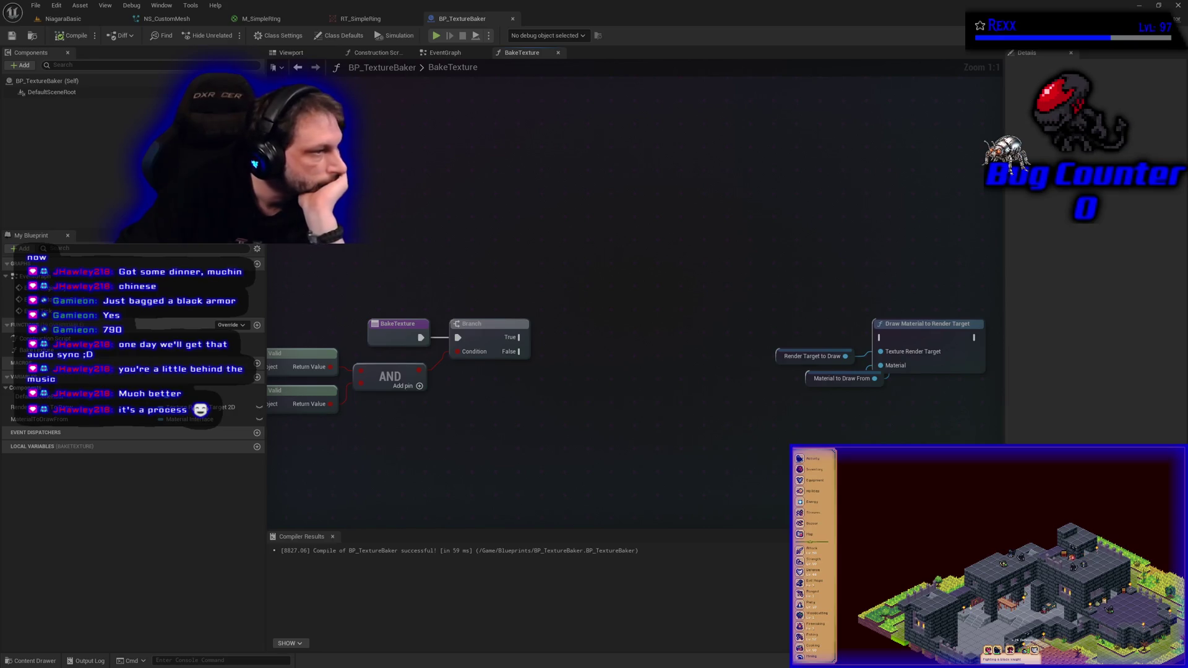
Step: Connect Branch True to Draw Material to Render Target, align the nodes, compile, and Save All
left_click_drag(518, 337, 881, 338)
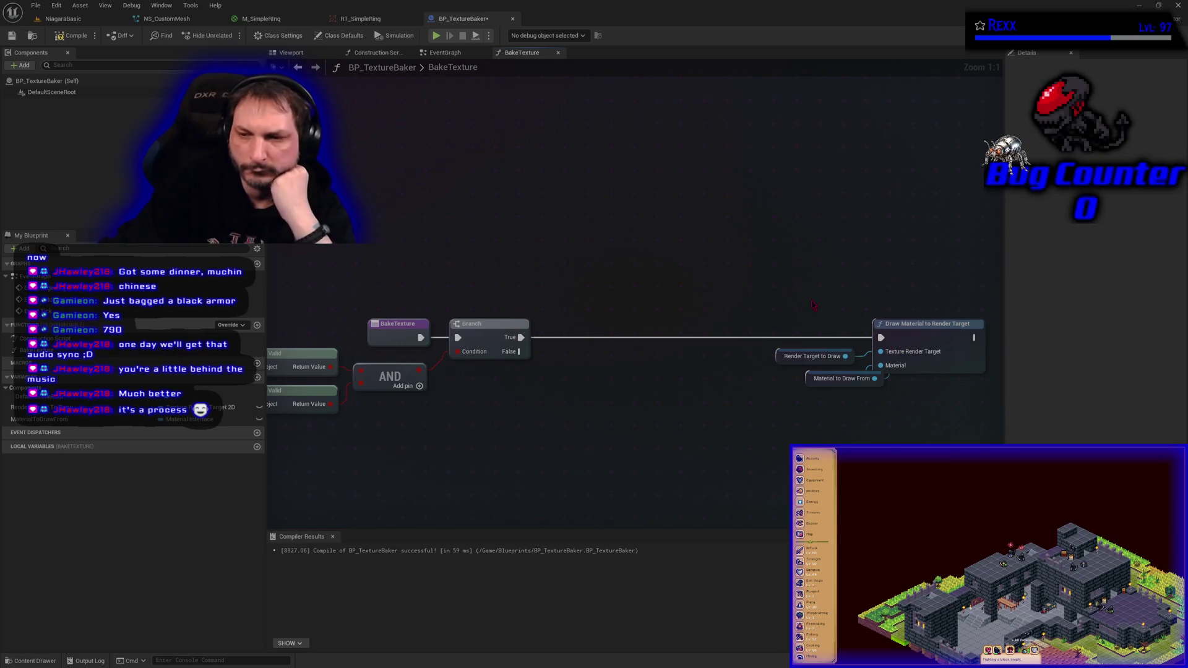
mouse_move(805, 379)
left_mouse_down()
mouse_move(784, 384)
mouse_move(787, 362)
left_mouse_up()
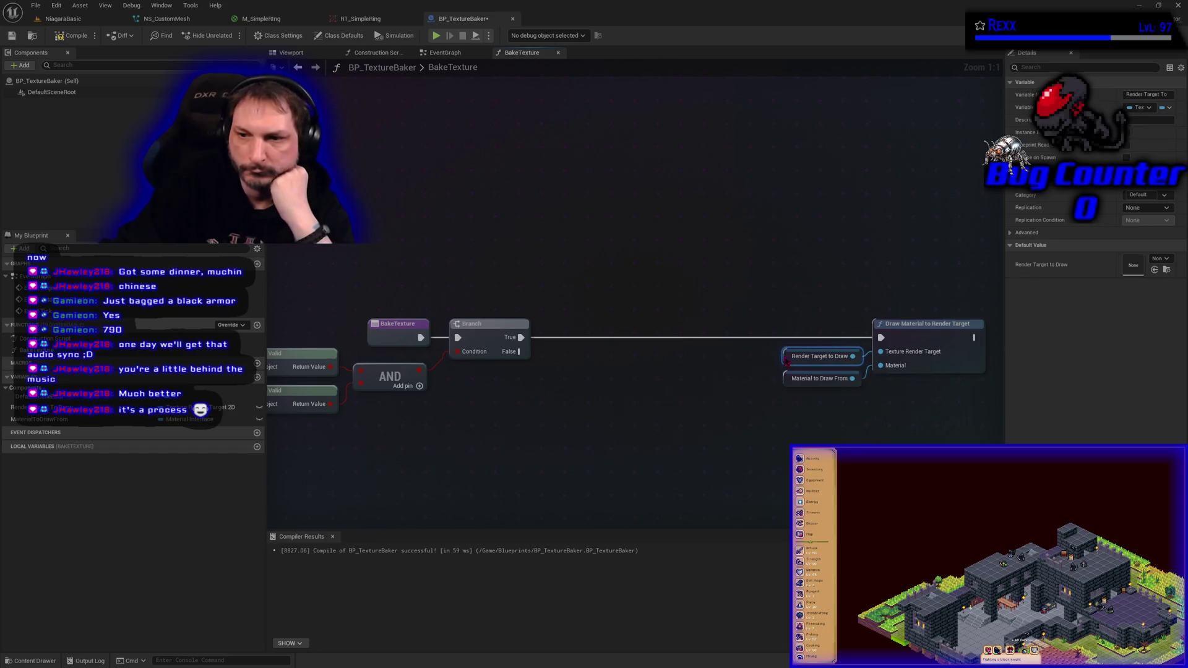
mouse_move(797, 269)
left_mouse_down()
mouse_move(879, 359)
mouse_move(882, 389)
left_mouse_up()
left_click_drag(913, 334, 896, 333)
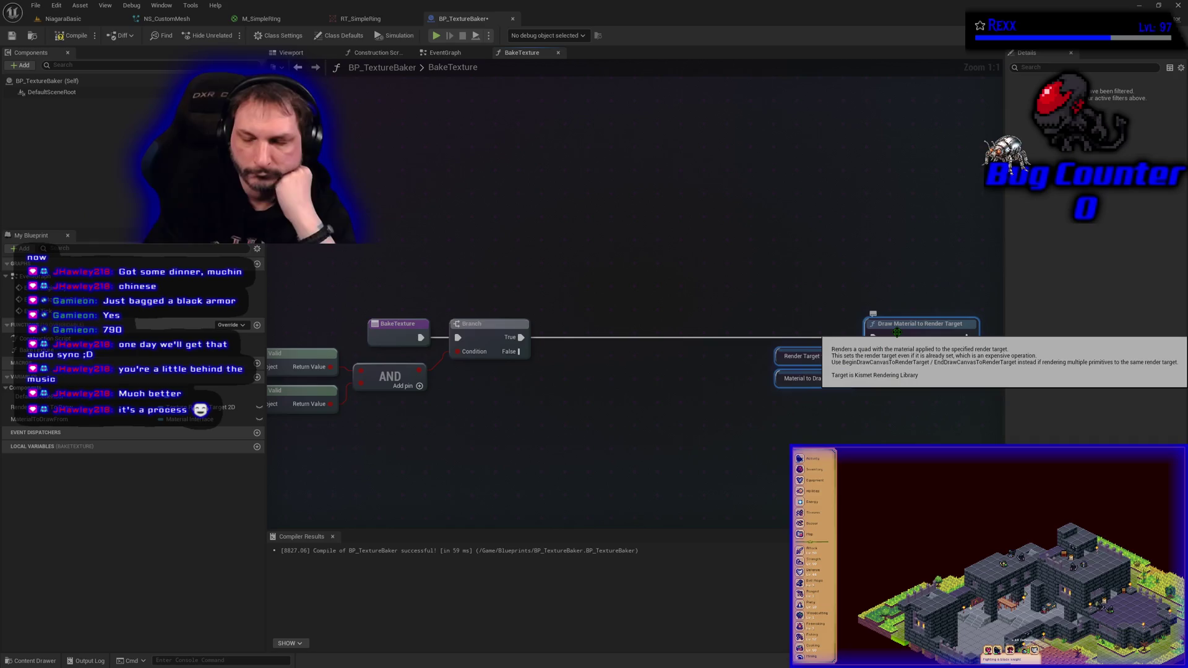
key("f")
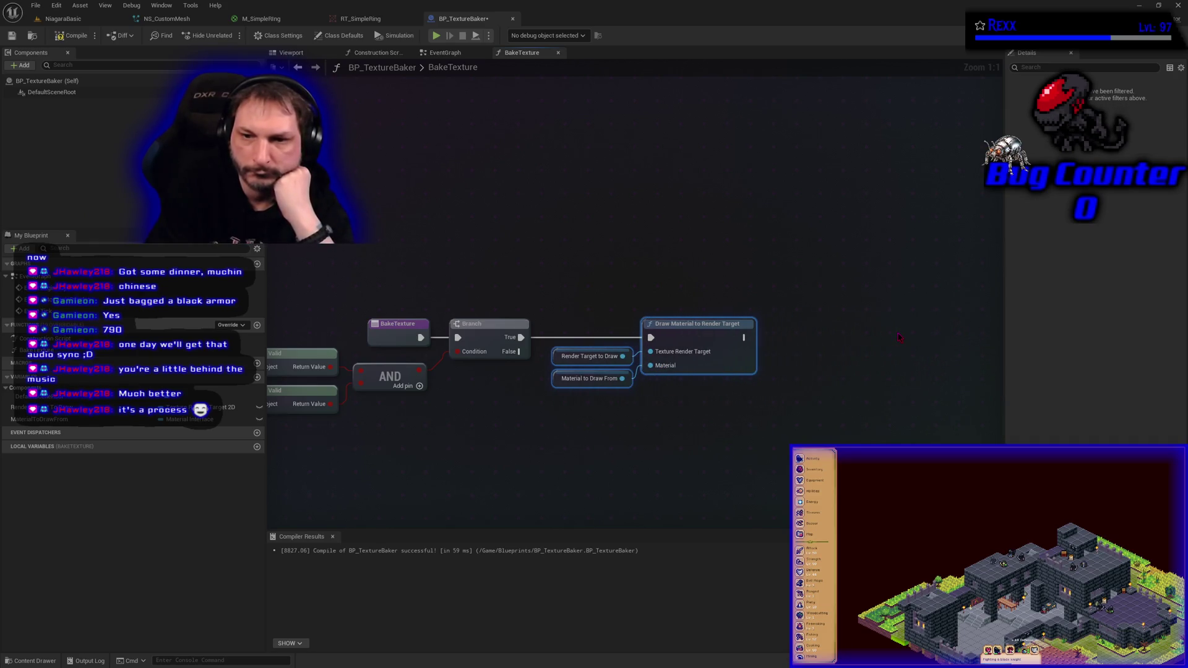
left_click(72, 36)
left_click(36, 6)
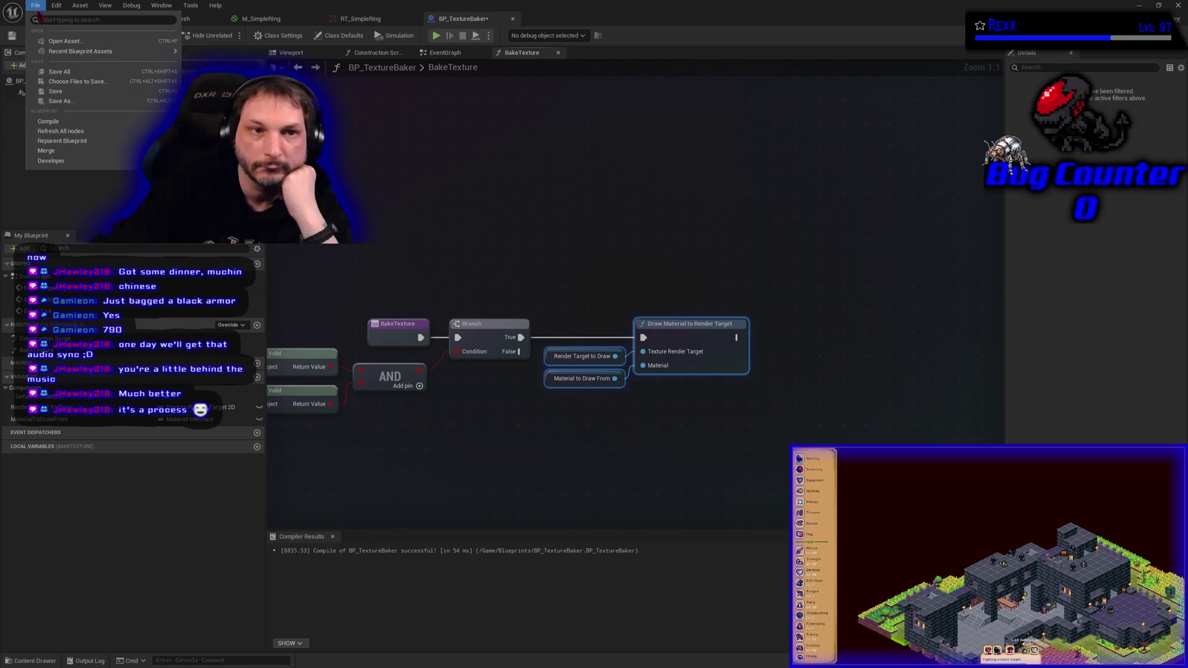
left_click(59, 72)
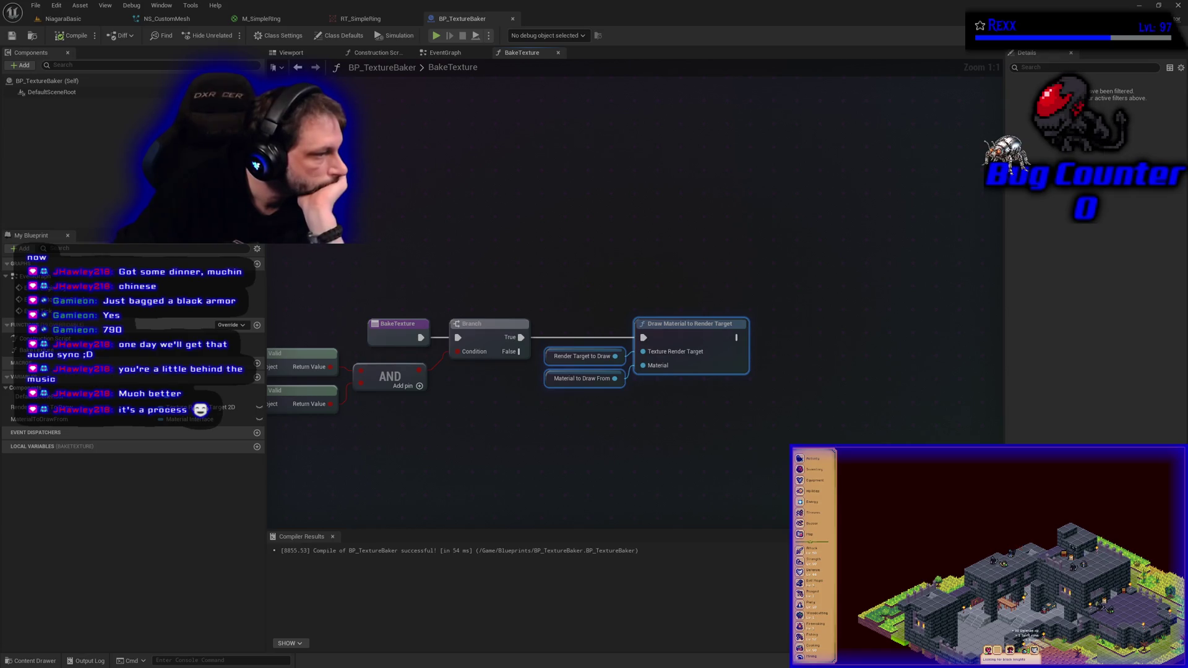
Step: Make Render Target to Draw and Material to Draw From instance-editable, then compile and save
left_click(260, 419)
left_click(260, 407)
left_click(56, 36)
left_click(35, 5)
left_click(59, 73)
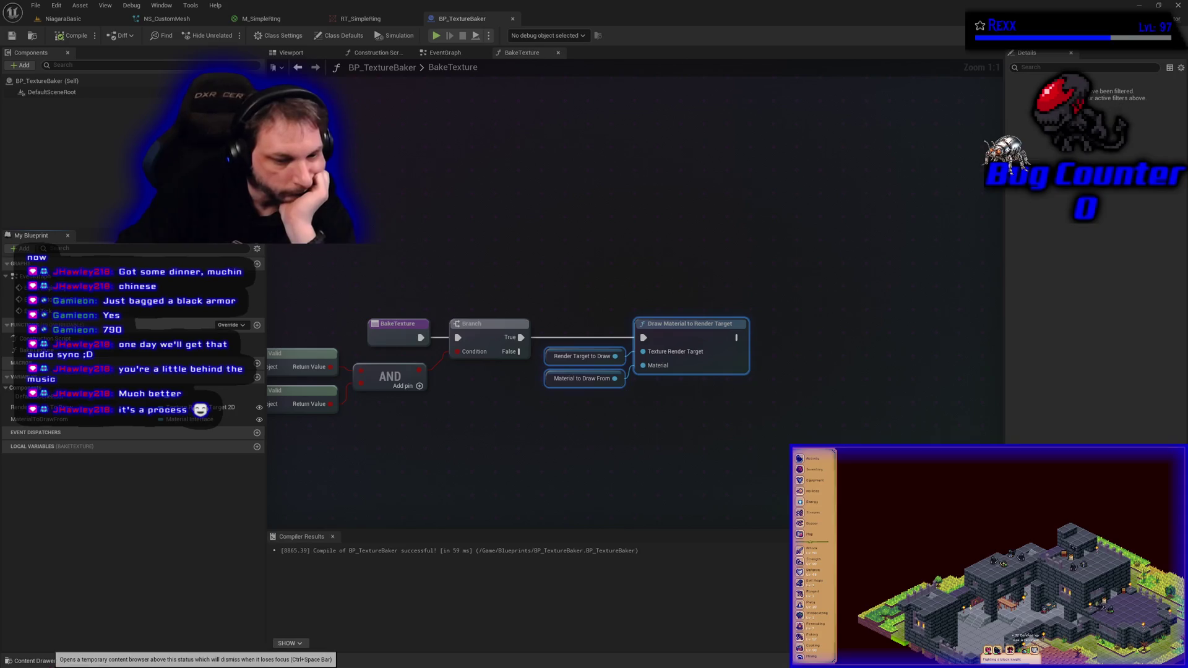
Step: Open the 10-SimpleRing folder, switch to the NiagaraBasic level and frame both display panels
left_click(51, 661)
scroll(59, 588, "down", 3)
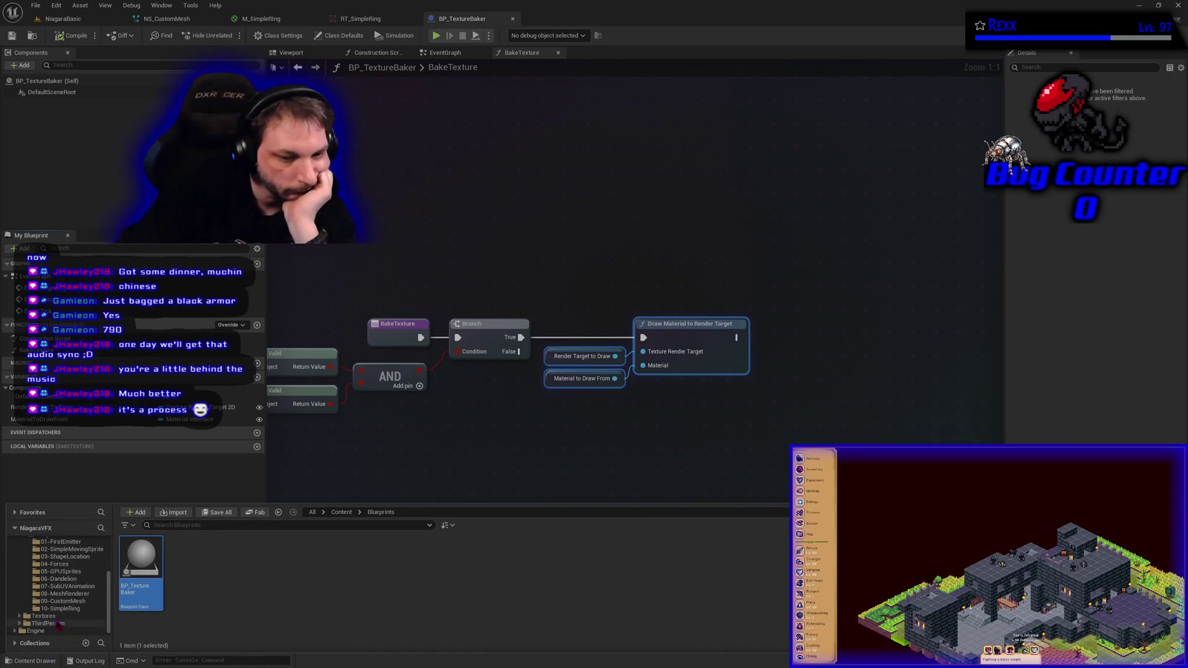
left_click(60, 609)
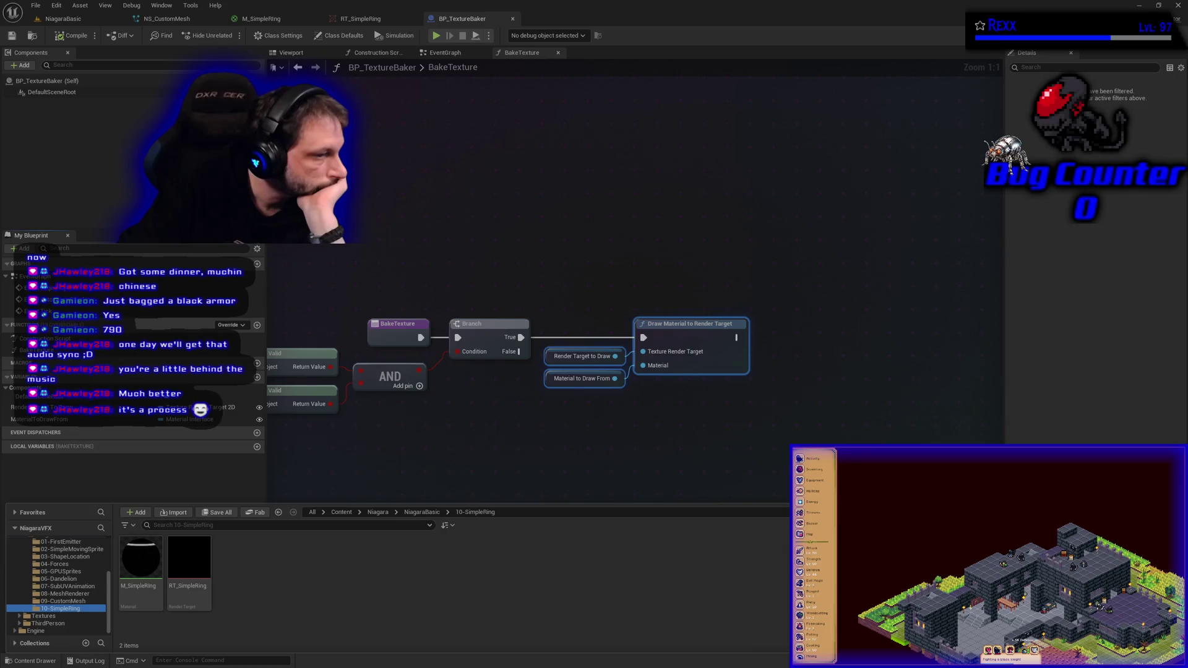
left_click(89, 24)
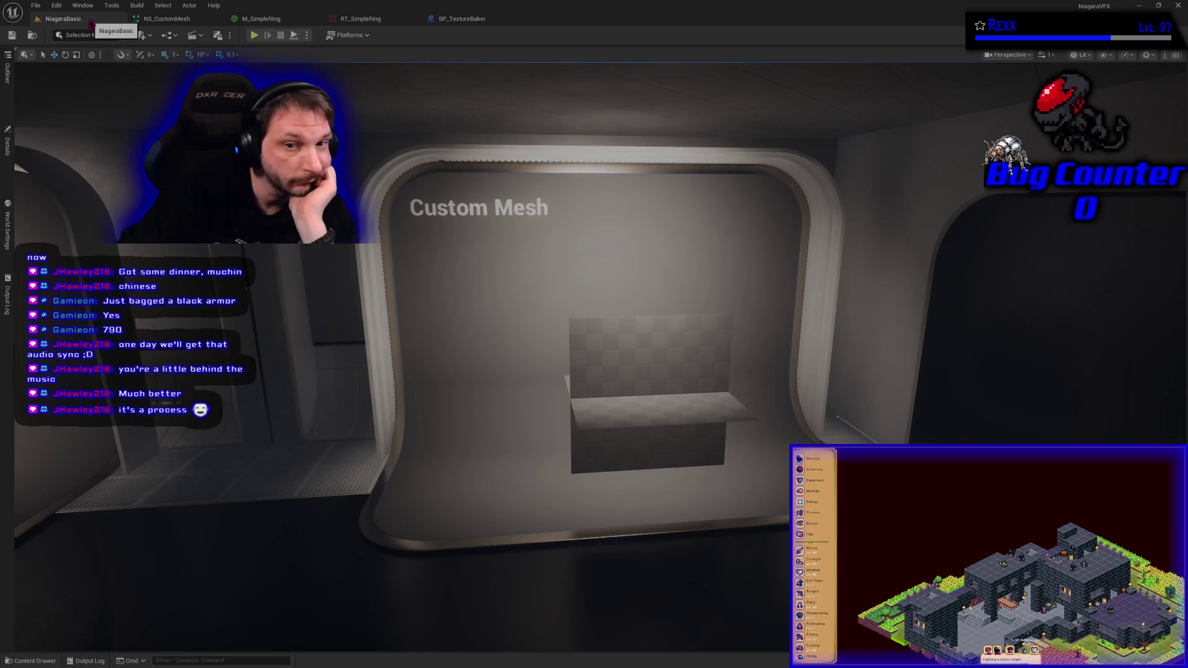
left_click_drag(484, 472, 557, 446)
mouse_move(760, 461)
left_mouse_down()
mouse_move(782, 353)
mouse_move(287, 557)
left_mouse_up()
Step: Drag BP_TextureBaker into the level near the Mesh Renderer display and show editor-only icons with G
left_click(31, 661)
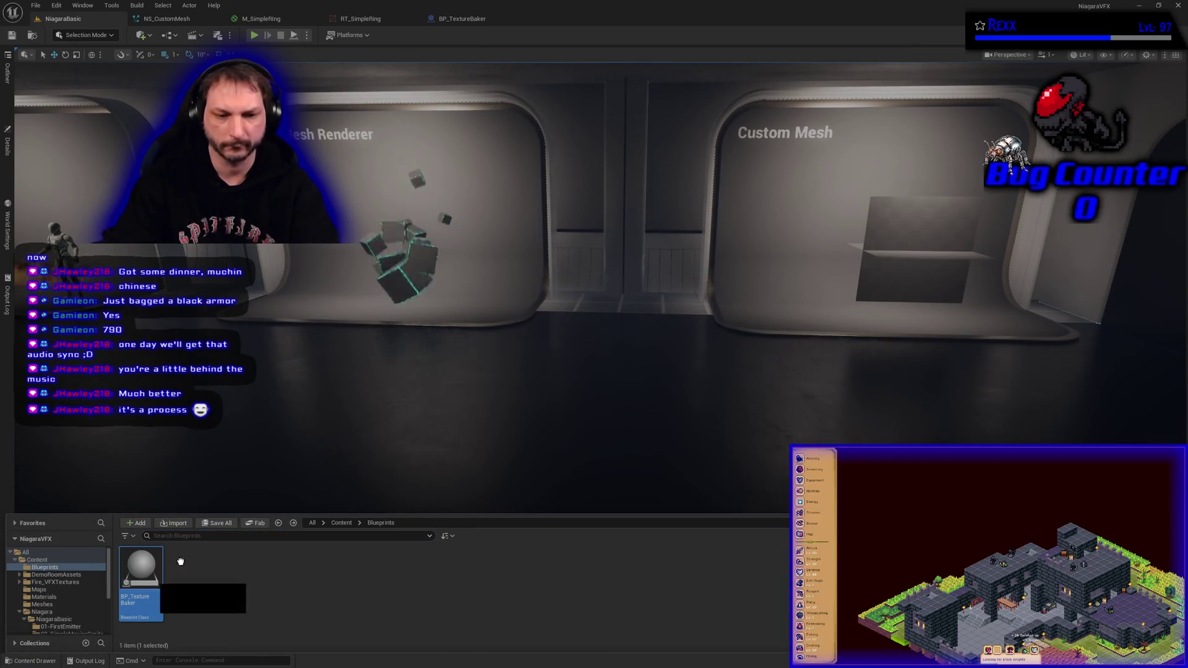
left_click(417, 455)
left_click_drag(418, 456, 409, 280)
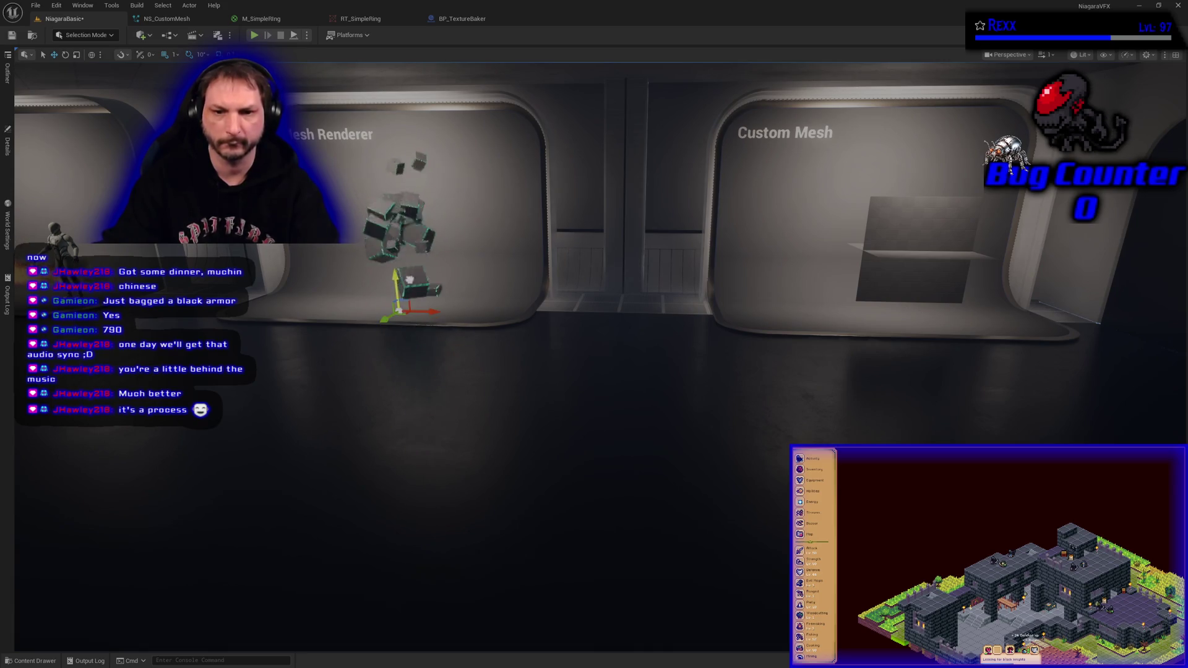
key("g")
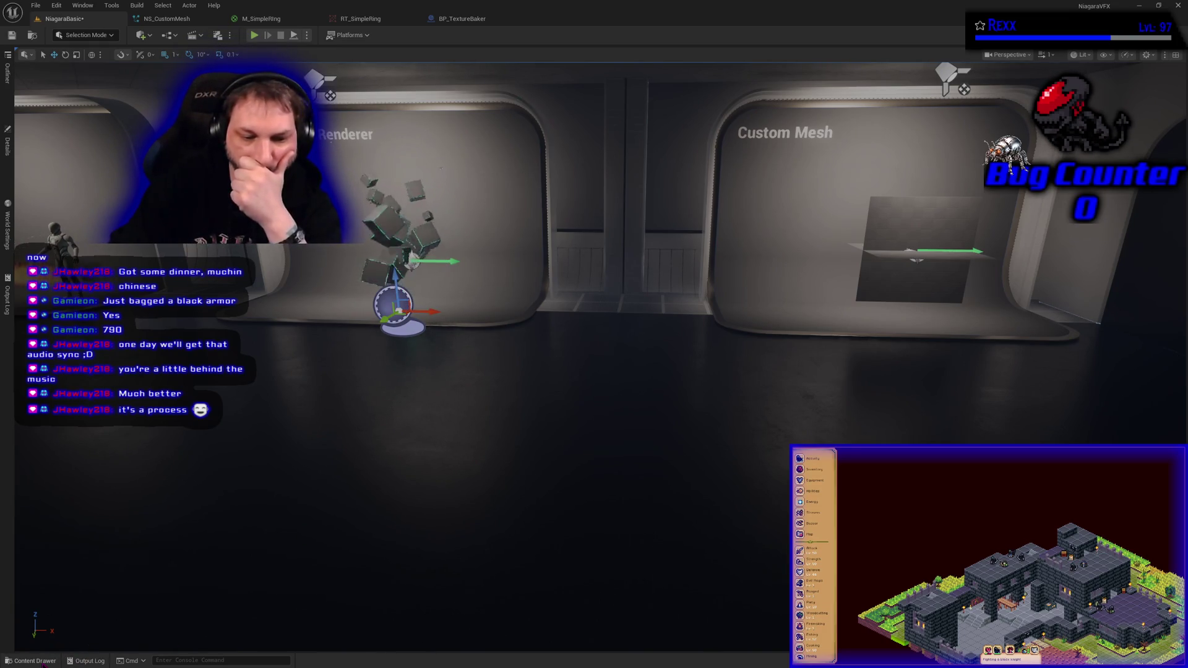
left_click(42, 662)
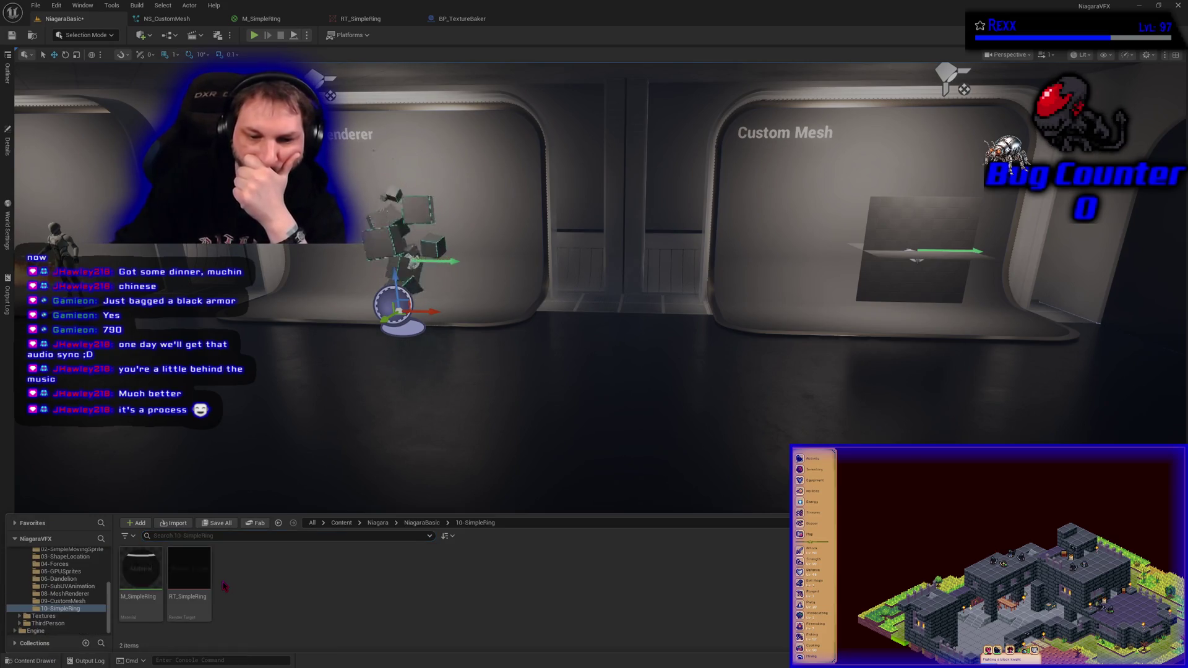
Step: Select the placed BP_TextureBaker actor in the level and show its properties in Details
left_click(8, 145)
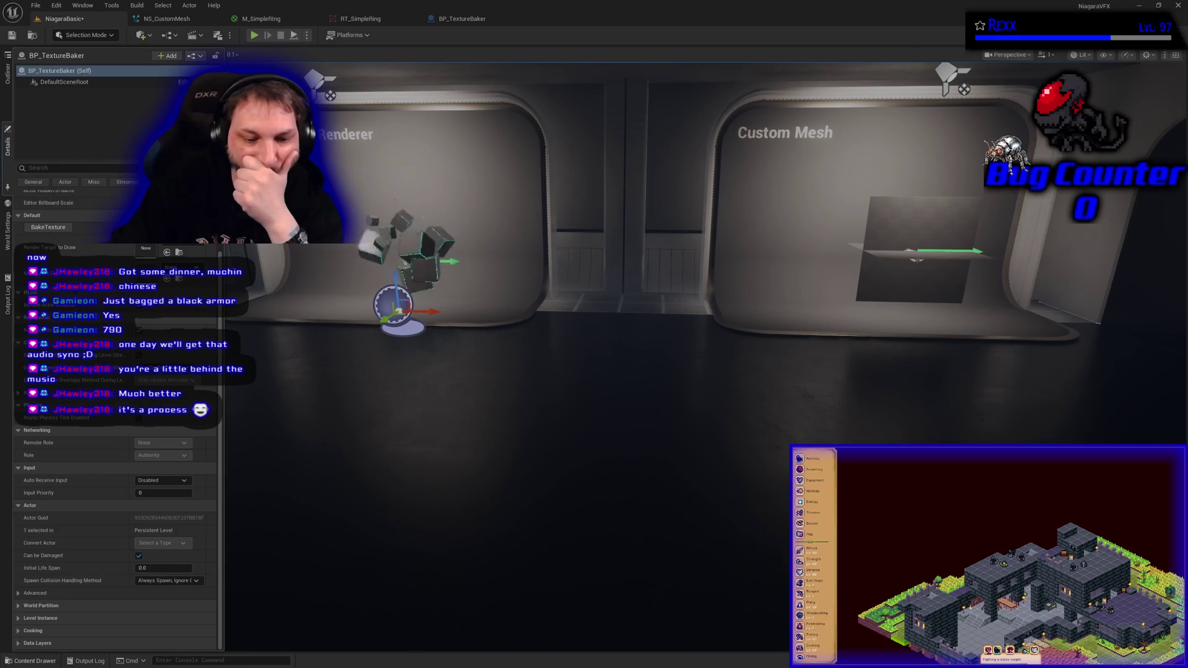
key("ctrl+space")
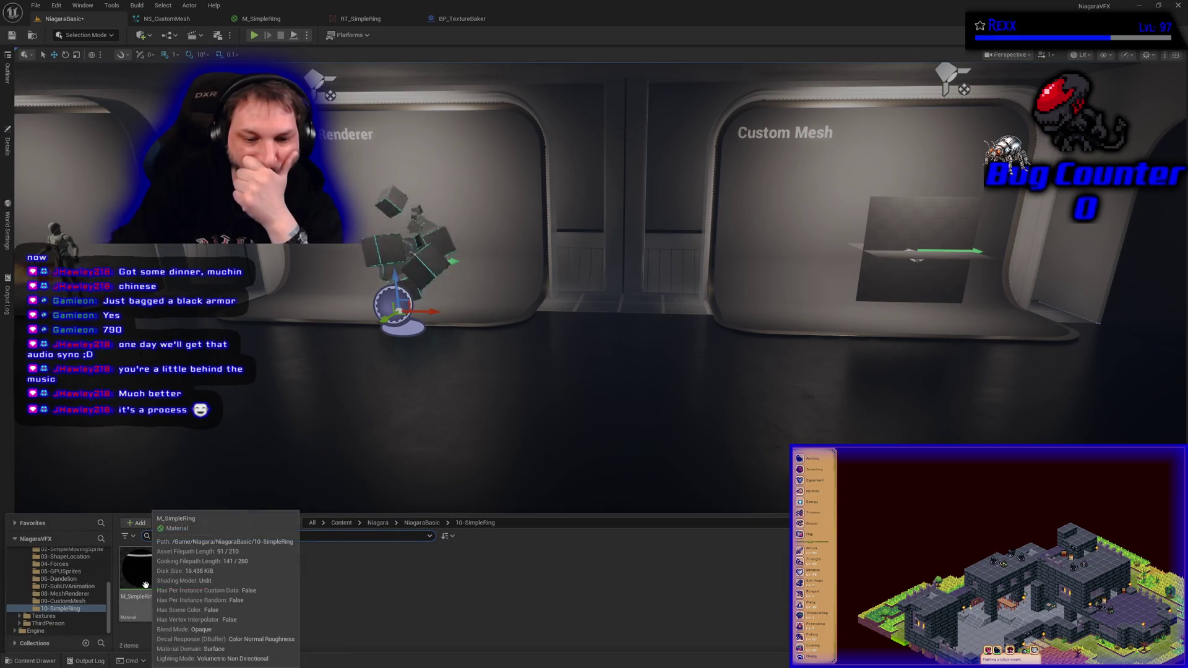
left_click(9, 151)
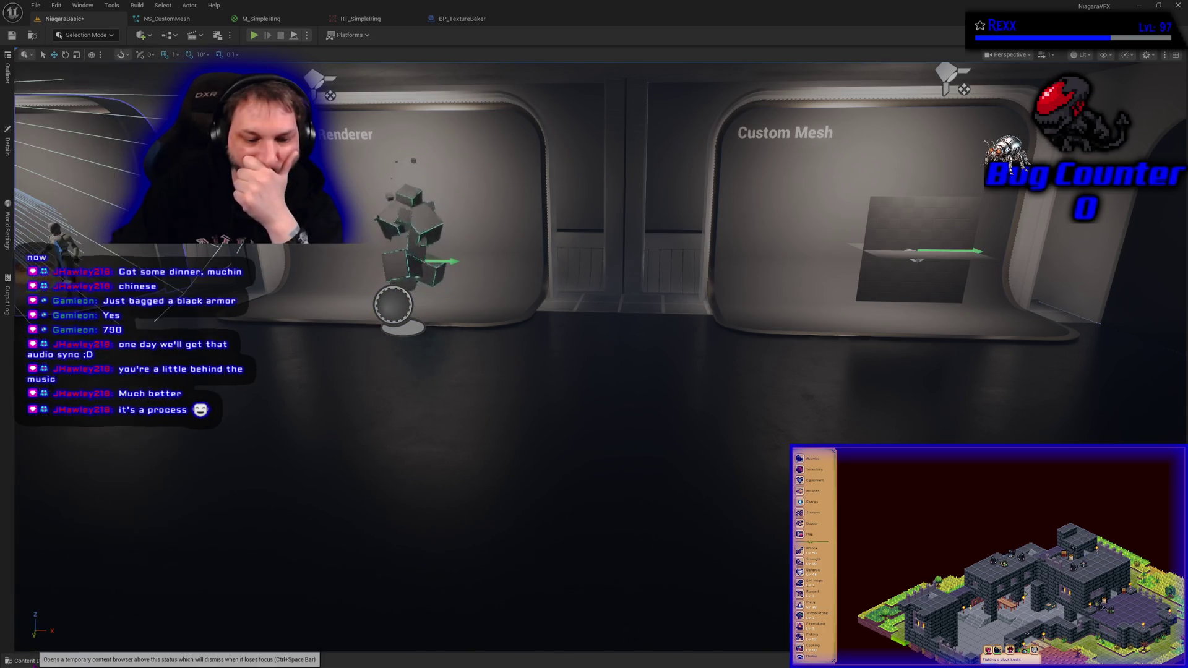
left_click(35, 661)
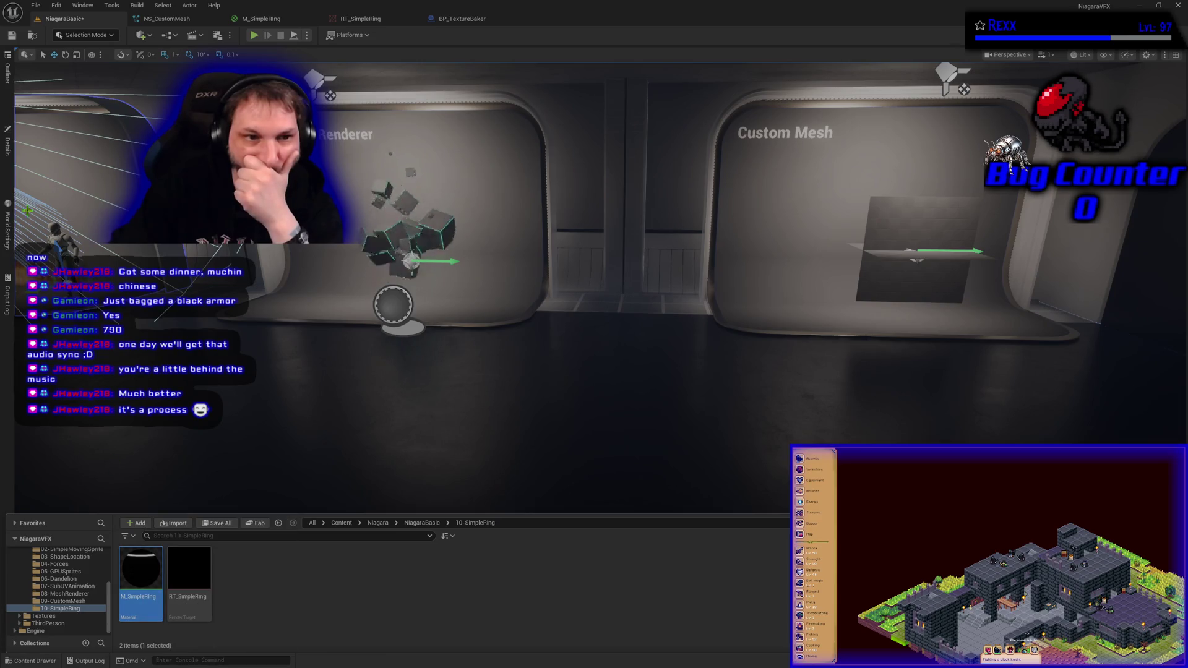
left_click(8, 149)
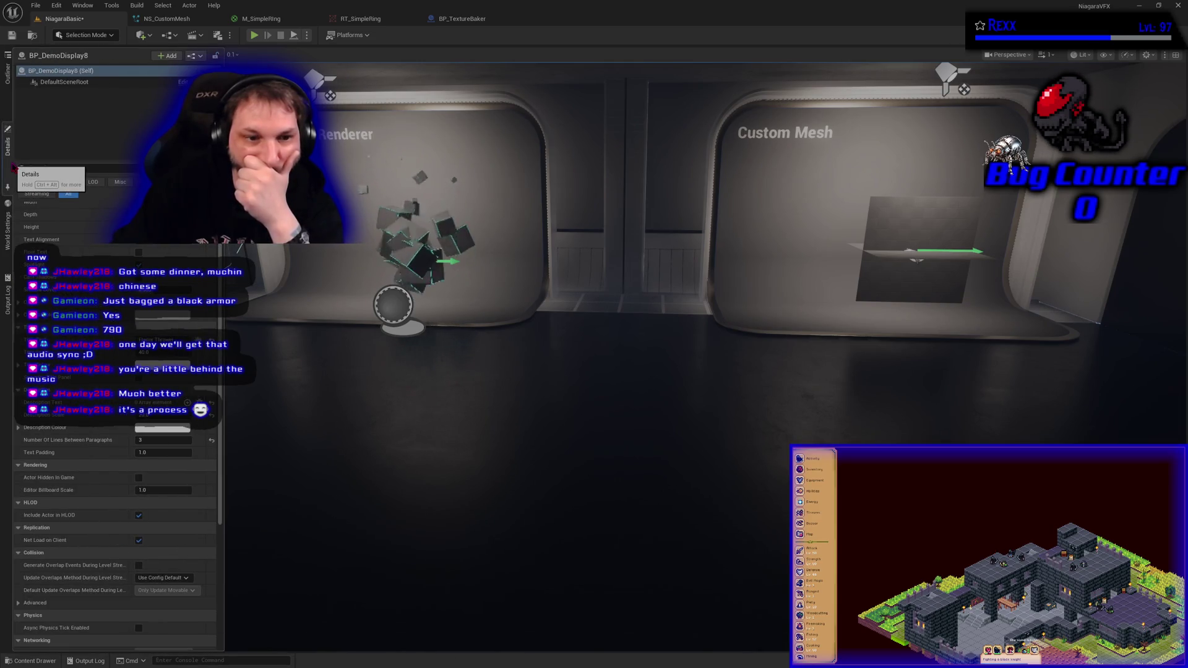
left_click(396, 309)
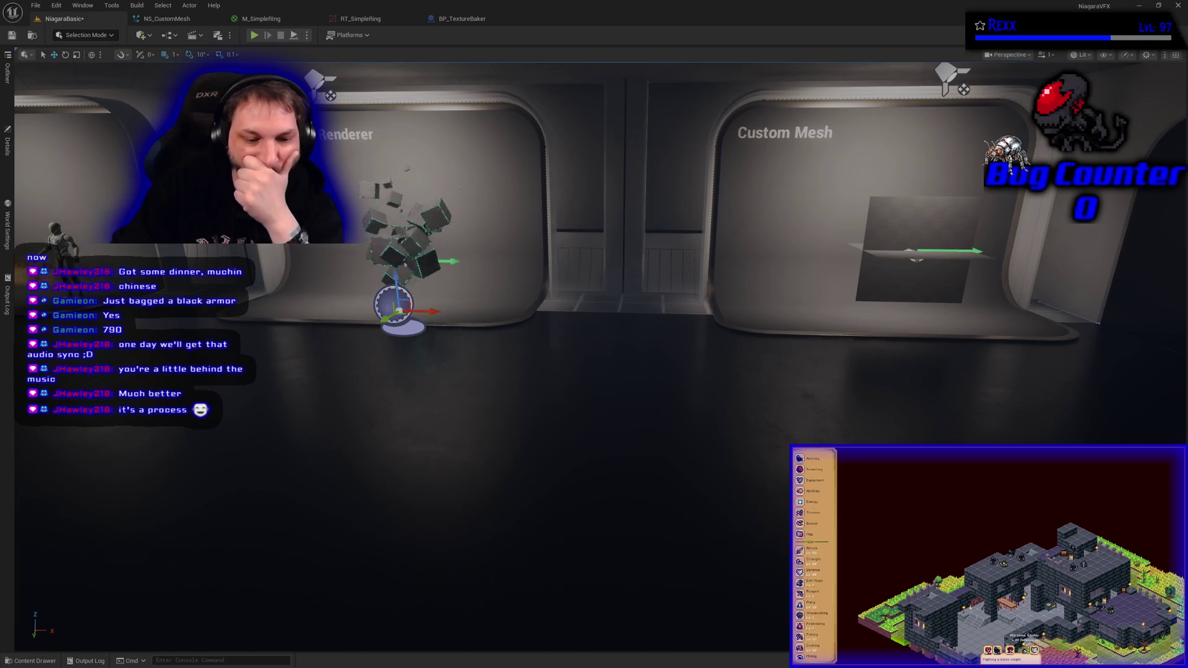
left_click(7, 146)
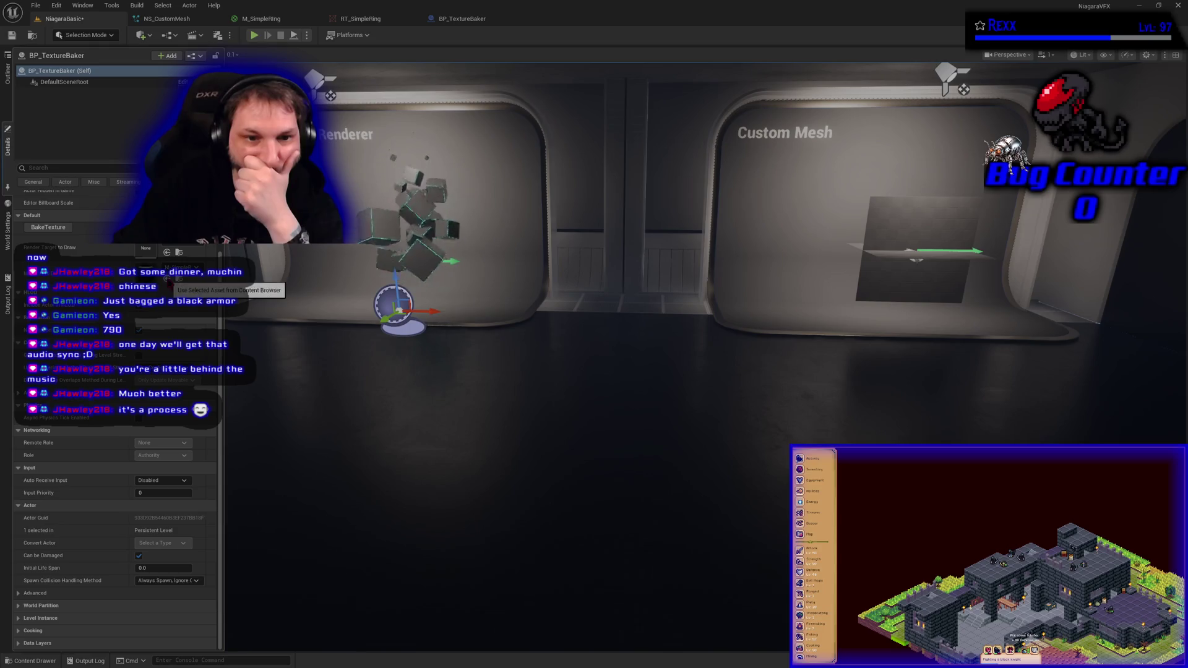
Step: Assign RT_SimpleRing as the actor's render target and run BakeTexture
left_click(30, 661)
left_click(189, 569)
left_click(9, 155)
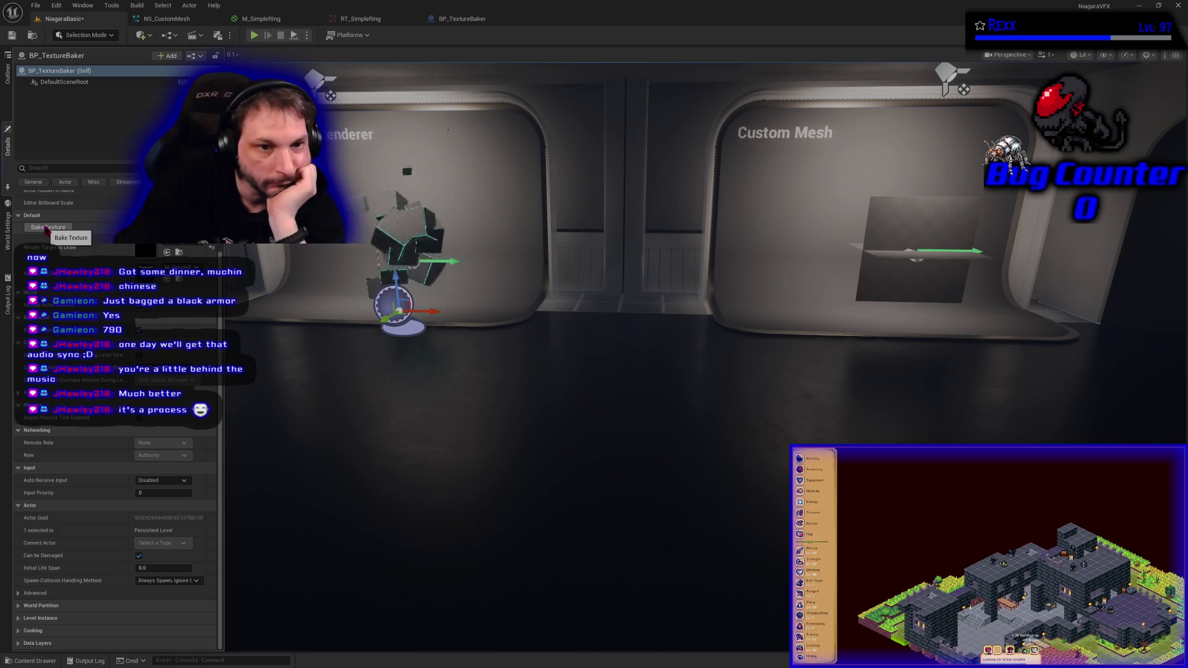
left_click(43, 229)
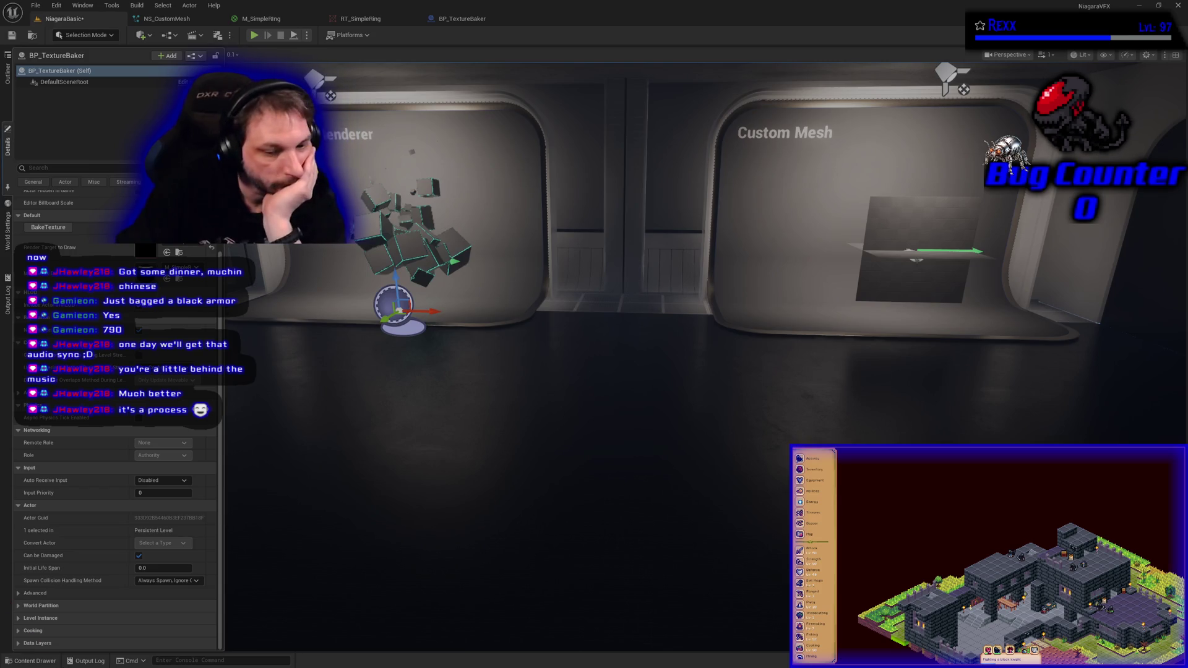
left_click(35, 661)
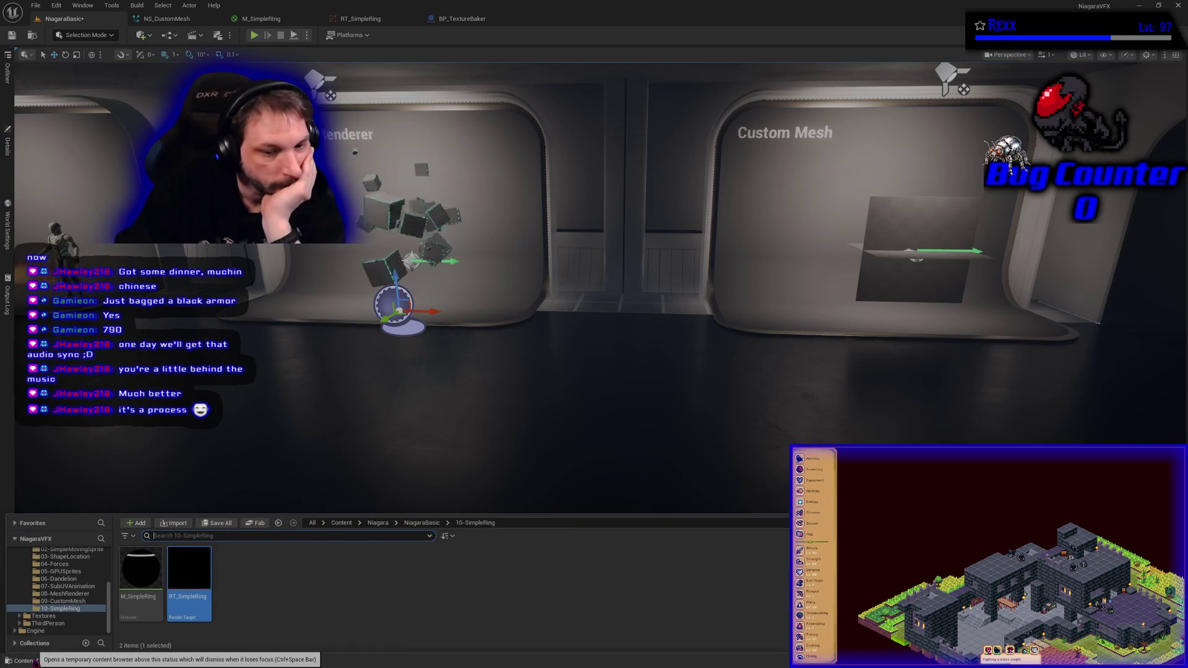
Step: Create a static texture from the RT_SimpleRing render target in the 10-SimpleRing folder
scroll(64, 601, "up", 3)
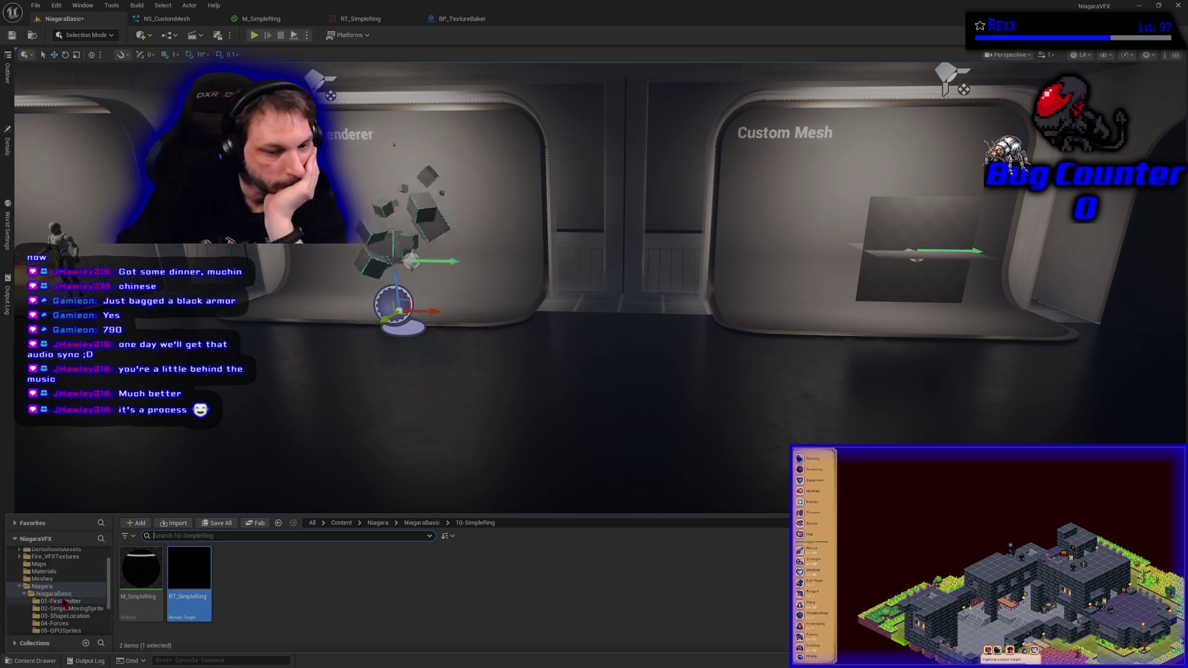
scroll(65, 602, "up", 3)
left_click(56, 568)
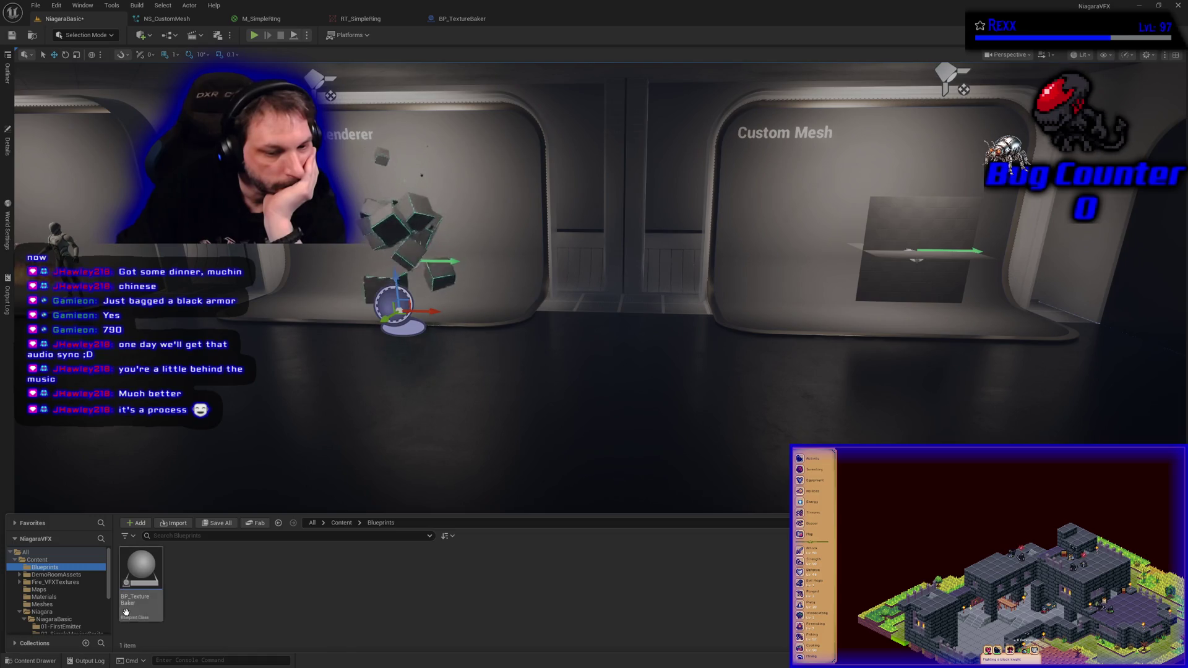
scroll(62, 603, "down", 3)
left_click(61, 609)
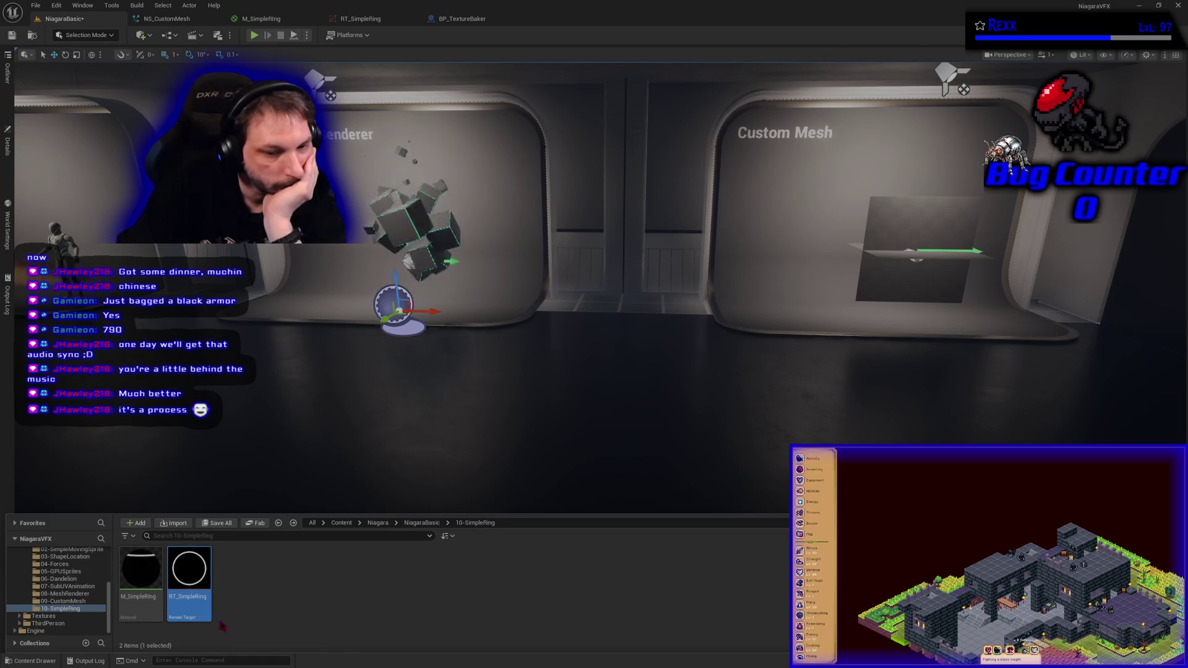
mouse_move(194, 574)
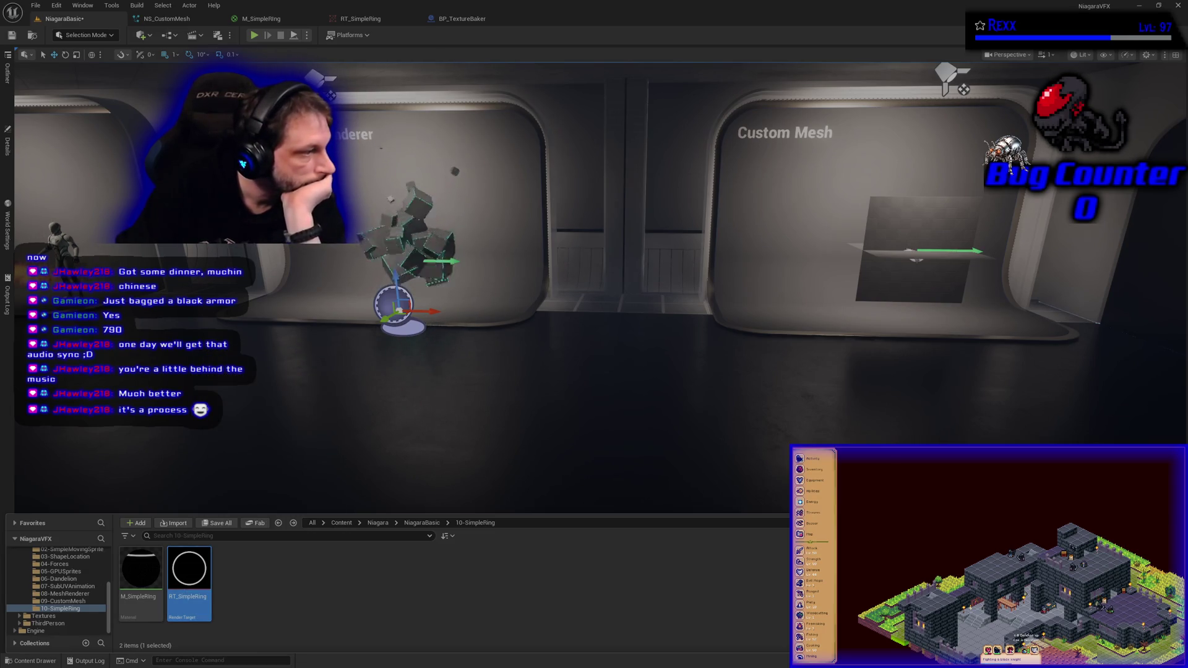
right_click(190, 576)
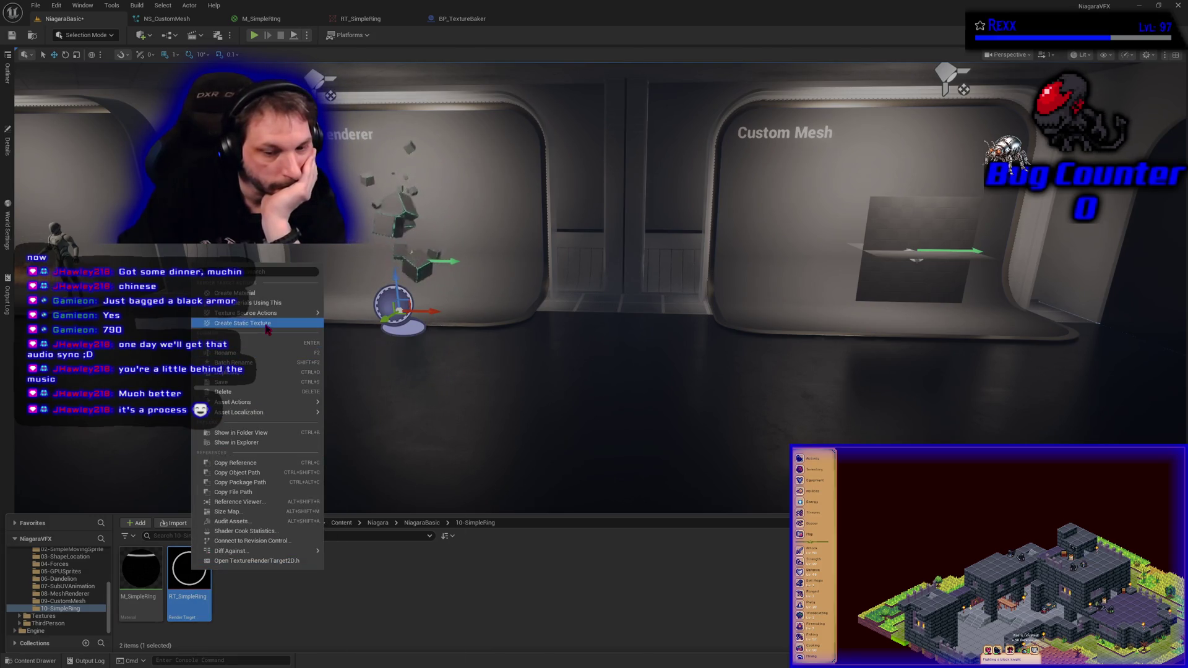
left_click(264, 323)
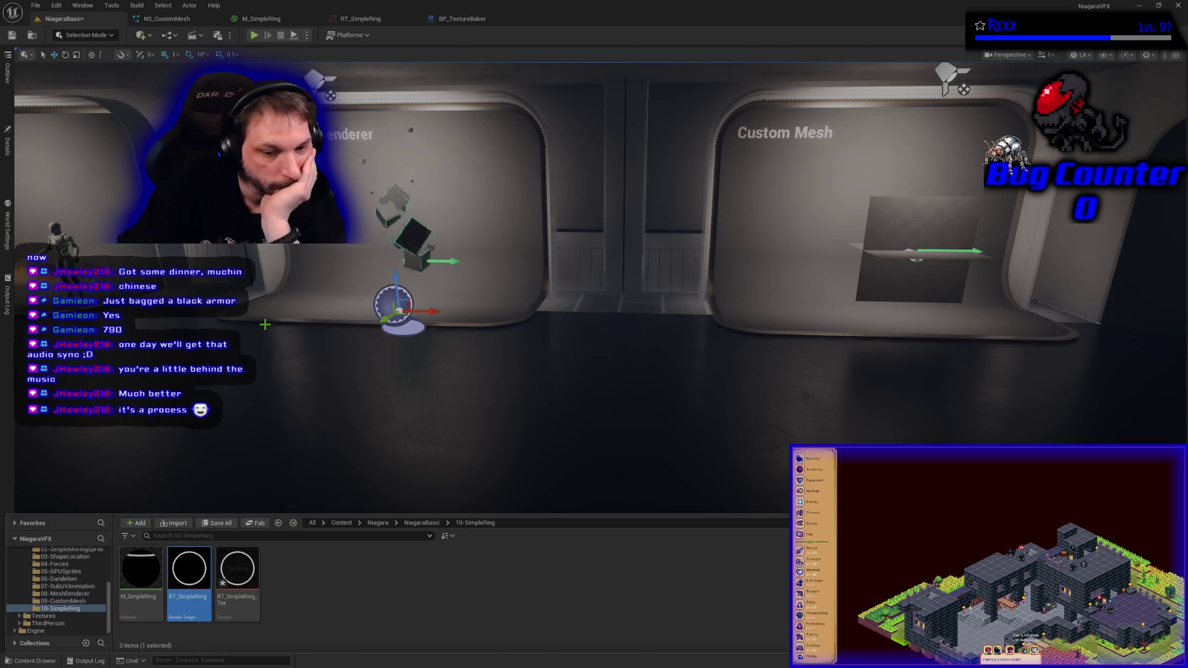
Step: Save all changes, including the level and RT_SimpleRing_Tex, then open RT_SimpleRing_Tex
left_click(302, 605)
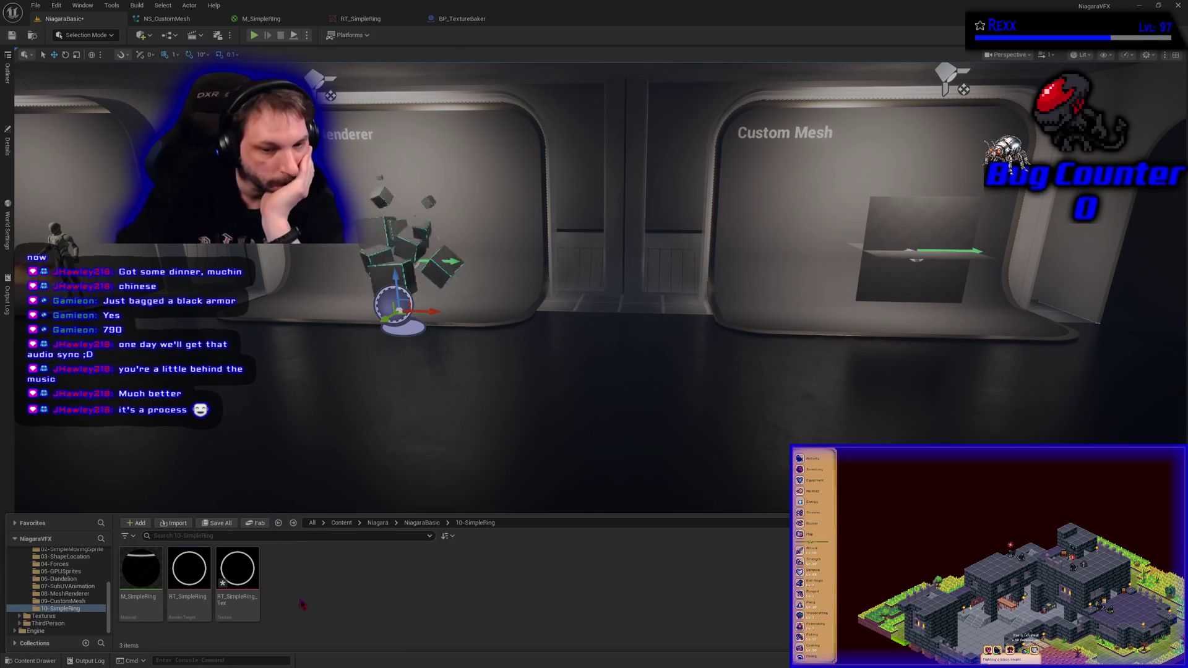
left_click(219, 524)
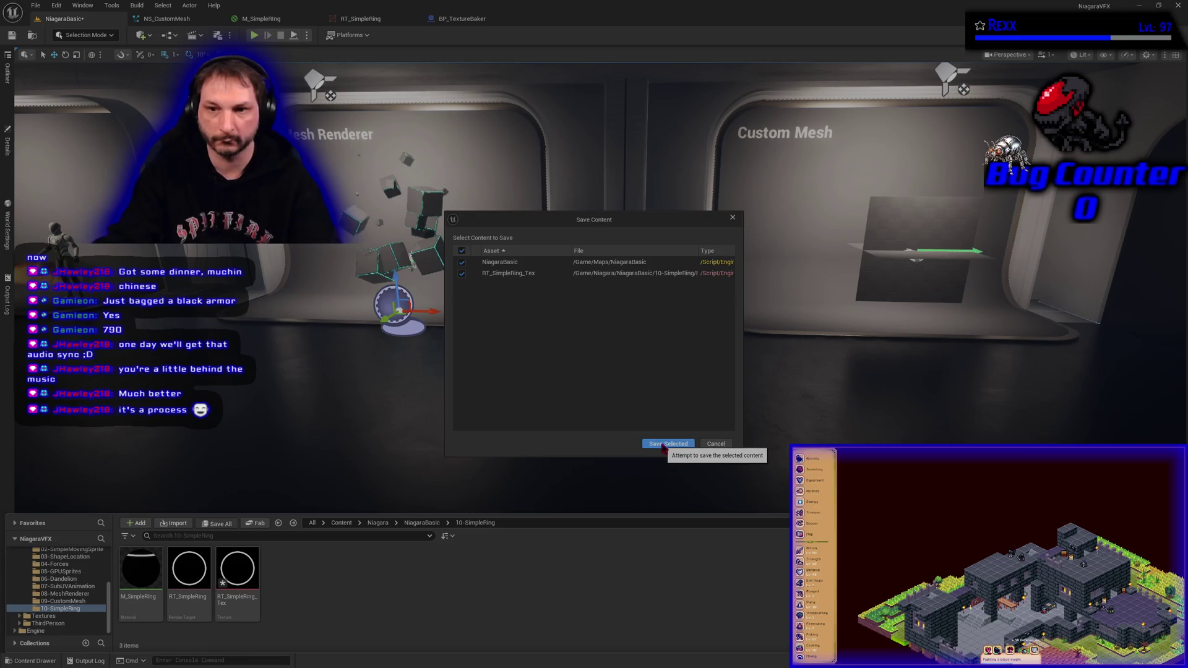
left_click(653, 444)
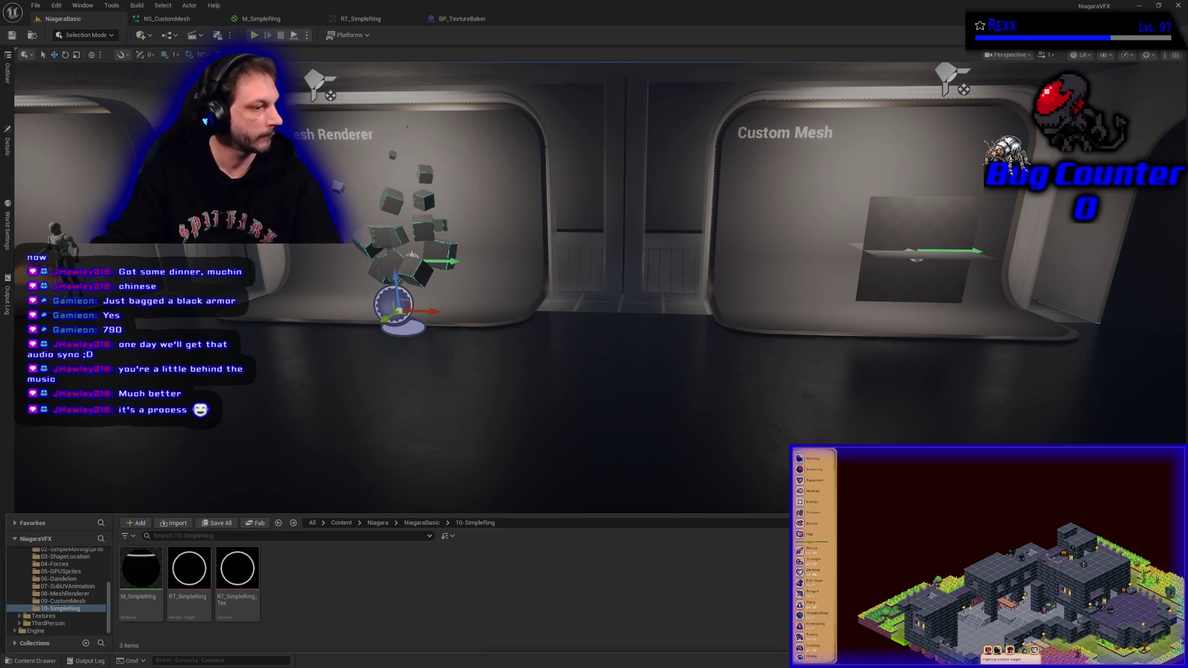
double_click(237, 572)
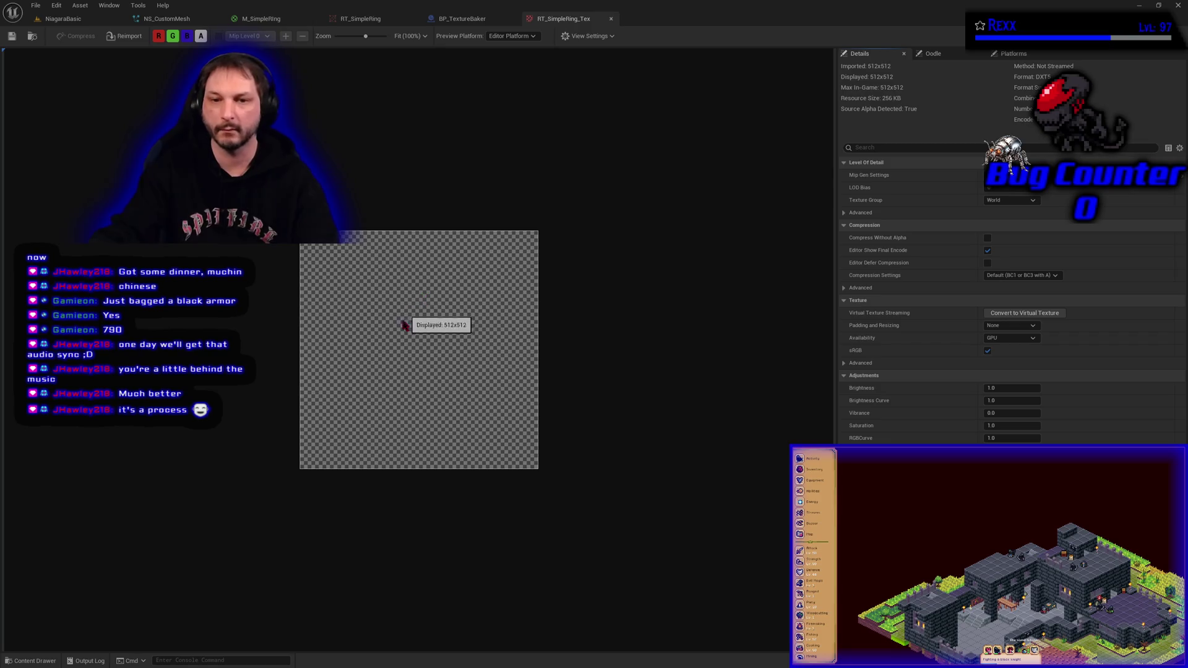
Step: Inspect RT_SimpleRing_Tex with alpha toggled off and on, then enable Compress Without Alpha
scroll(402, 337, "up", 6)
scroll(402, 337, "down", 4)
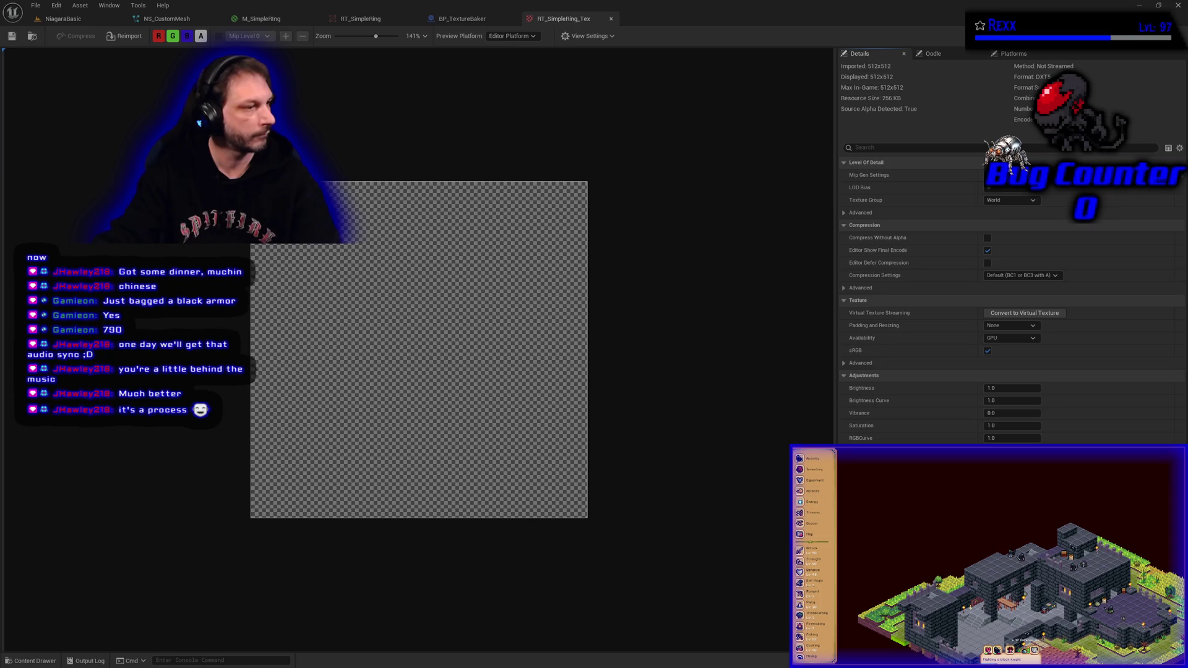
left_click(201, 37)
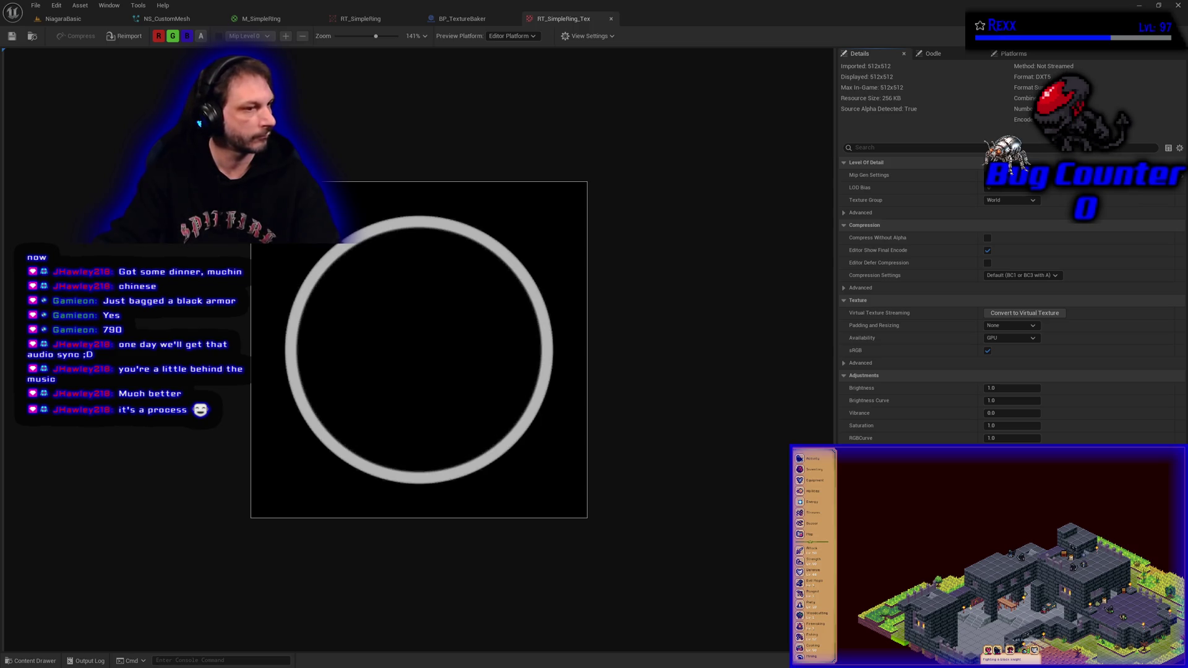
left_click(201, 35)
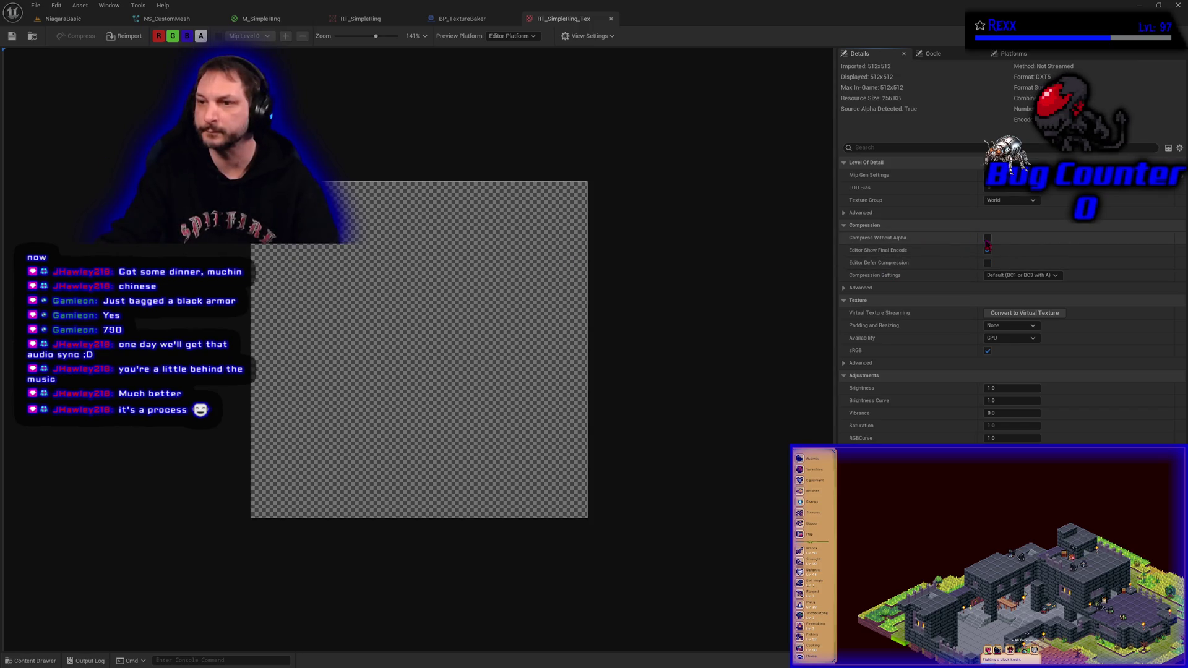
left_click(987, 239)
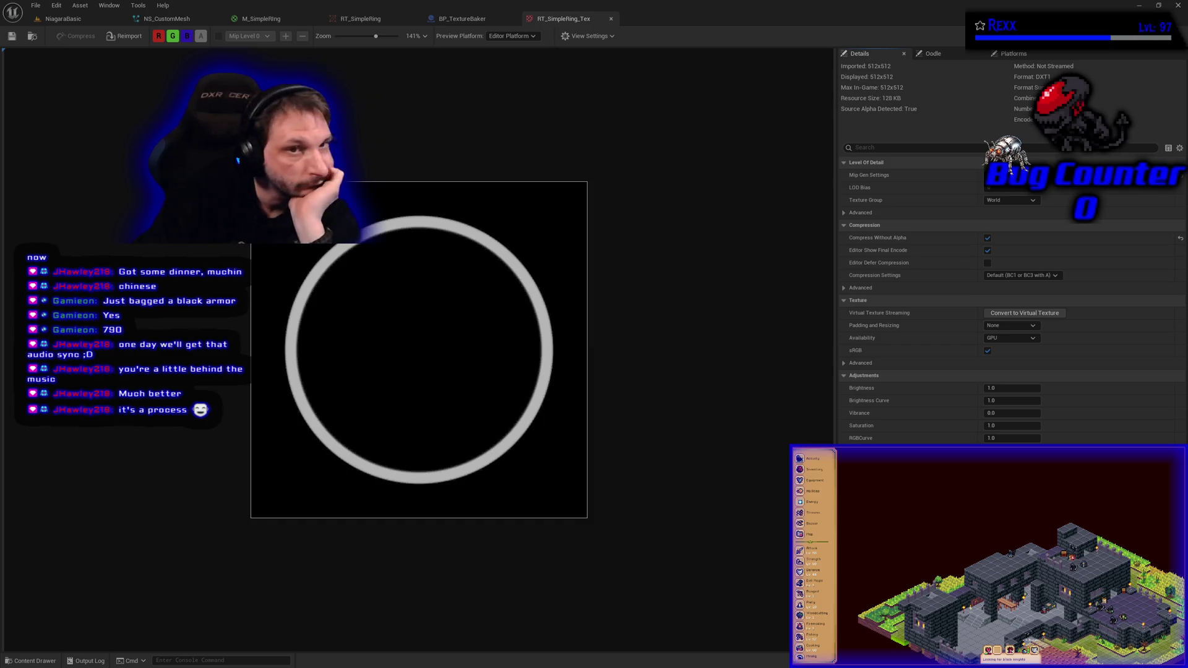
Step: Close the texture editor and delete the RT_SimpleRing_Tex test texture
left_click(611, 19)
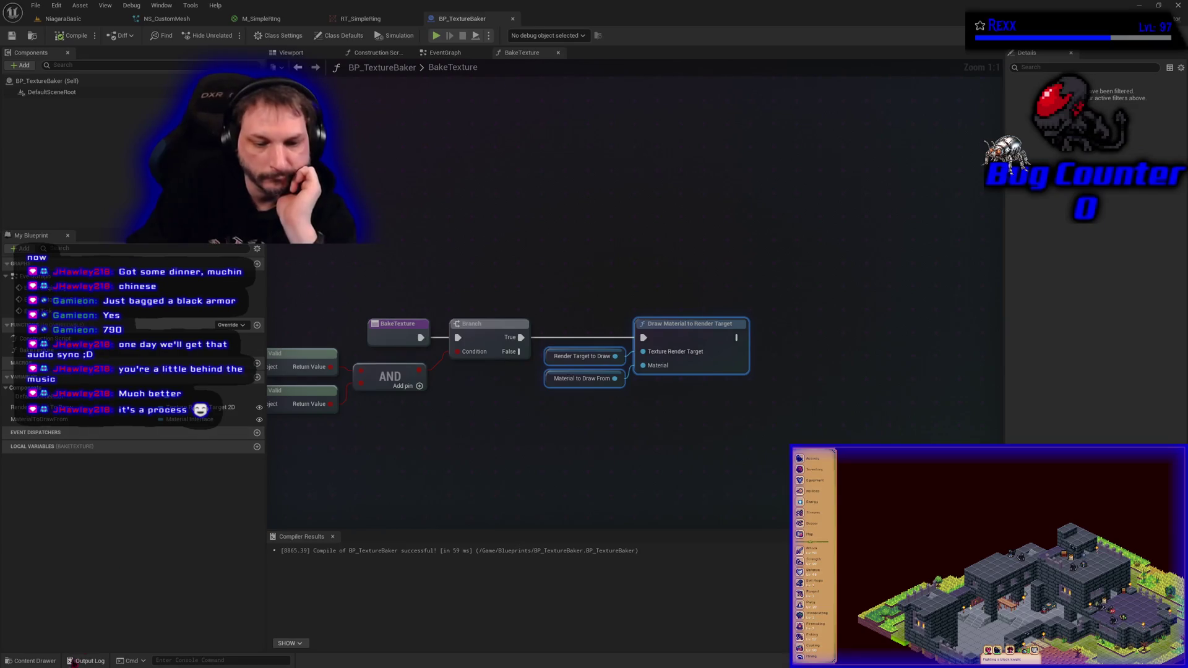
left_click(52, 663)
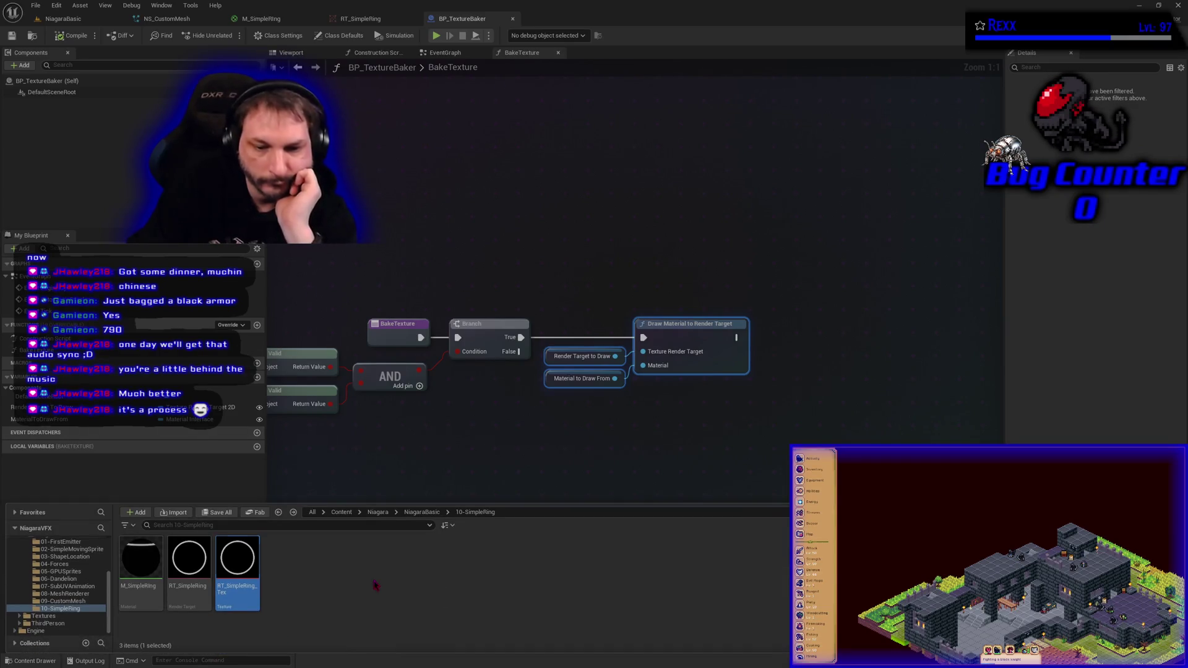
key("Delete")
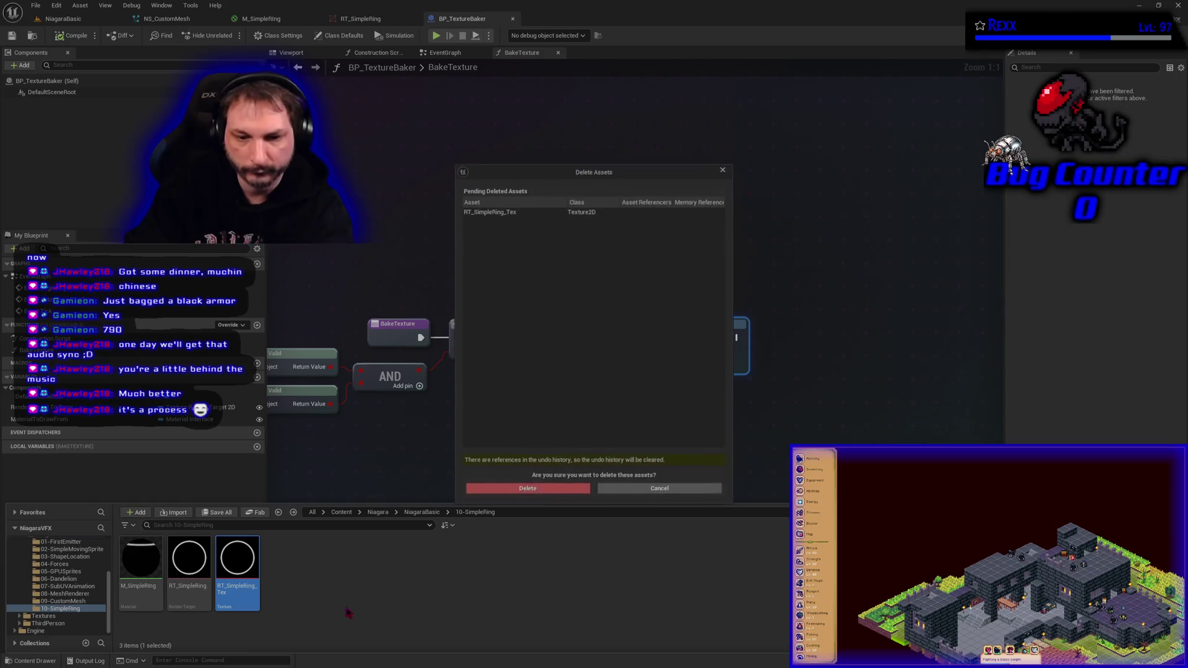
key("Return")
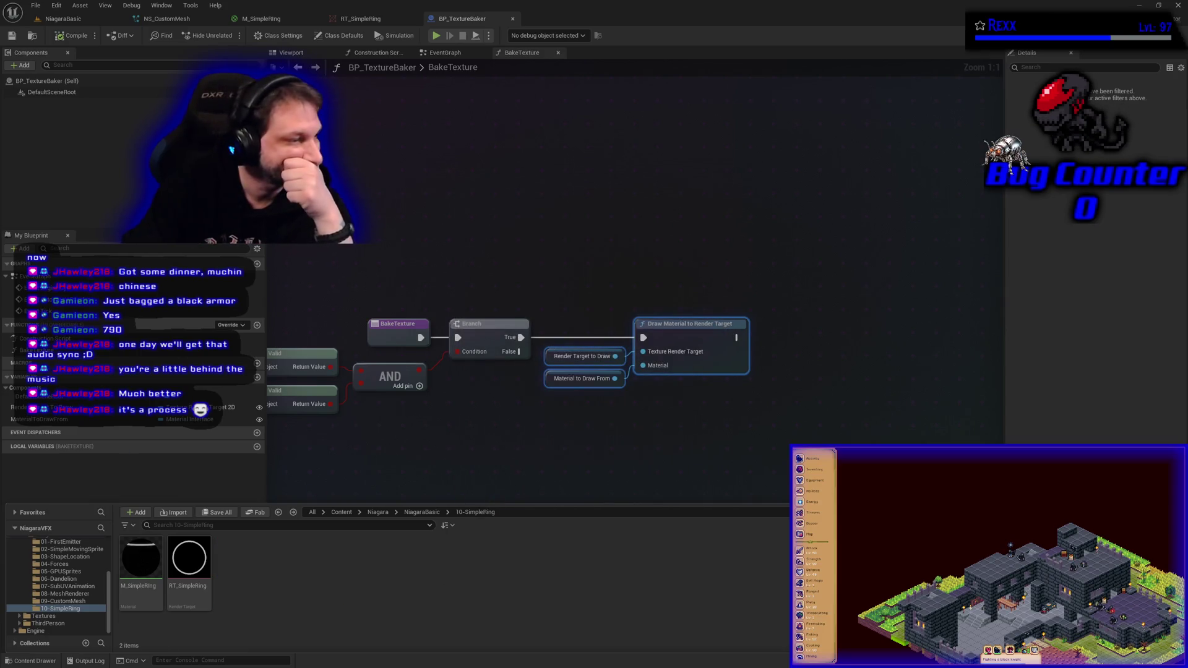
key("F7")
Step: Add a Create Static Texture 2D node to BakeTexture, fed by Render Target To Draw
left_click_drag(605, 424, 462, 435)
left_click(462, 435)
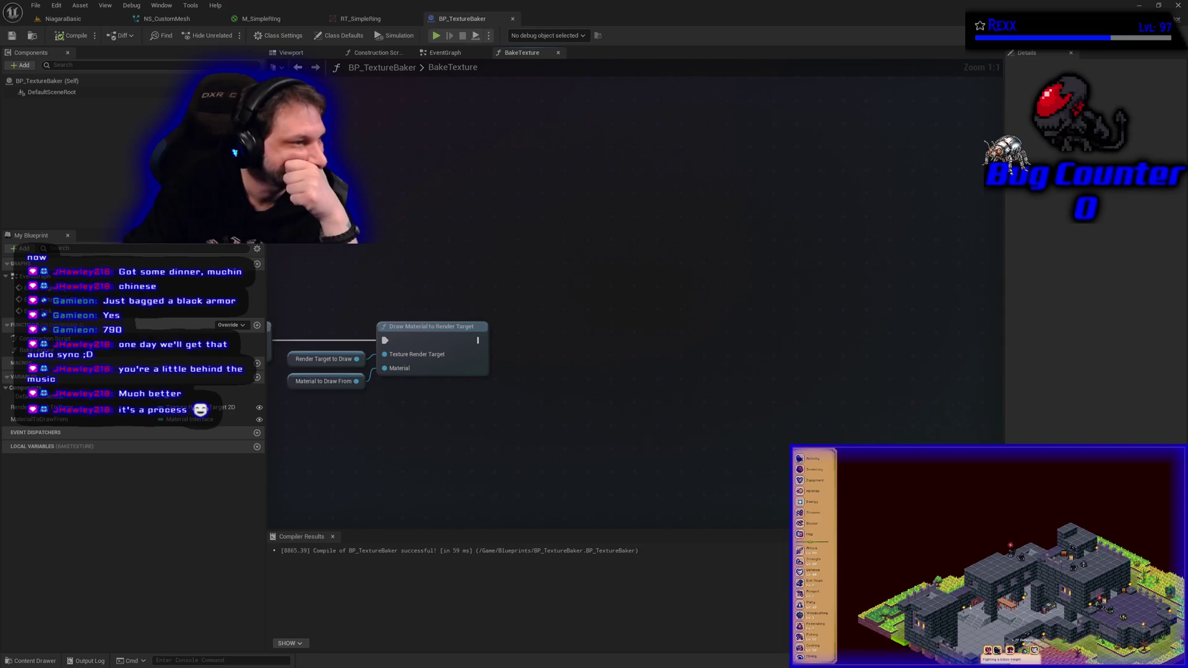
right_click(549, 364)
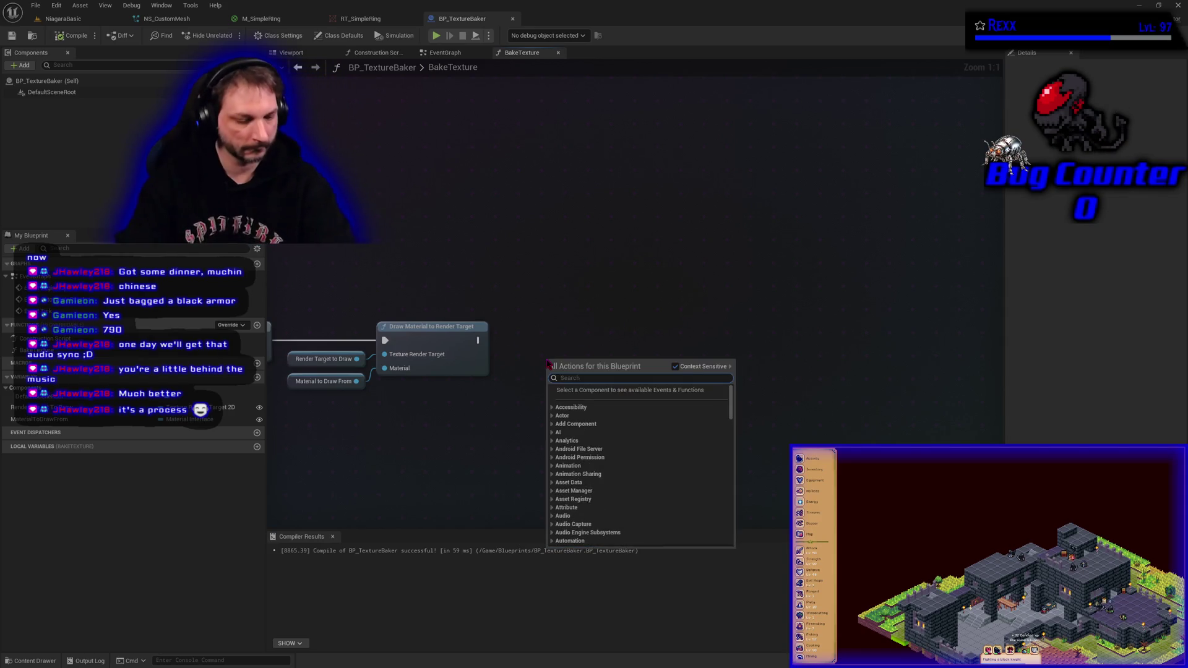
type("render target create ")
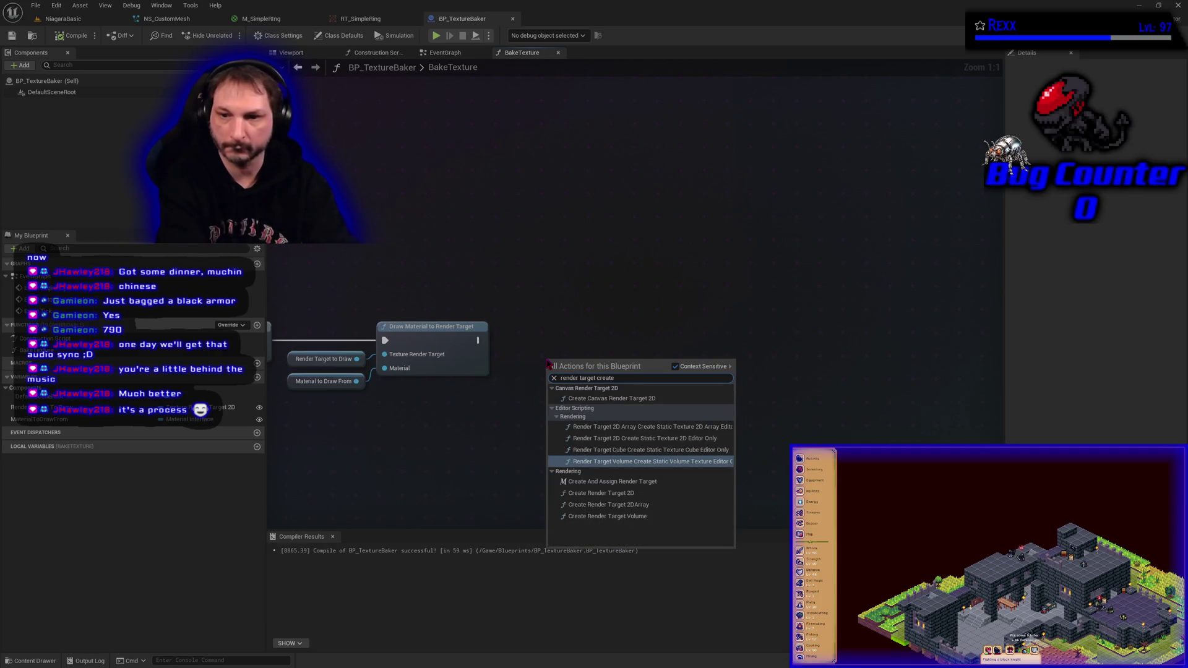
type("static")
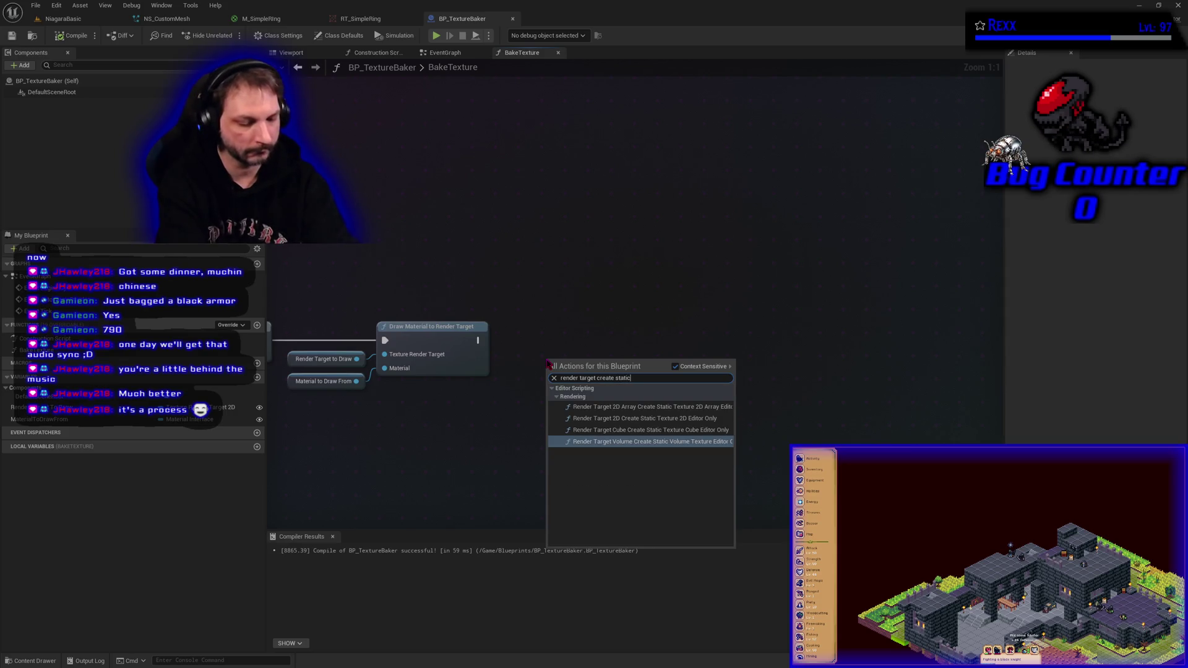
type(" texture")
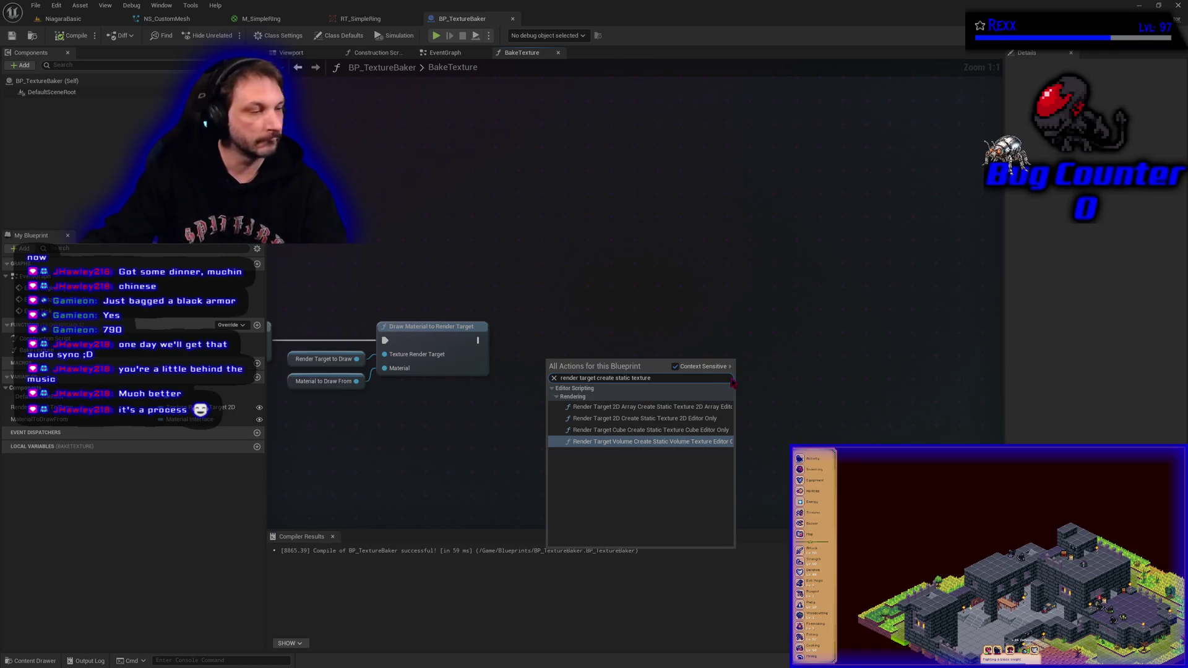
left_click(656, 419)
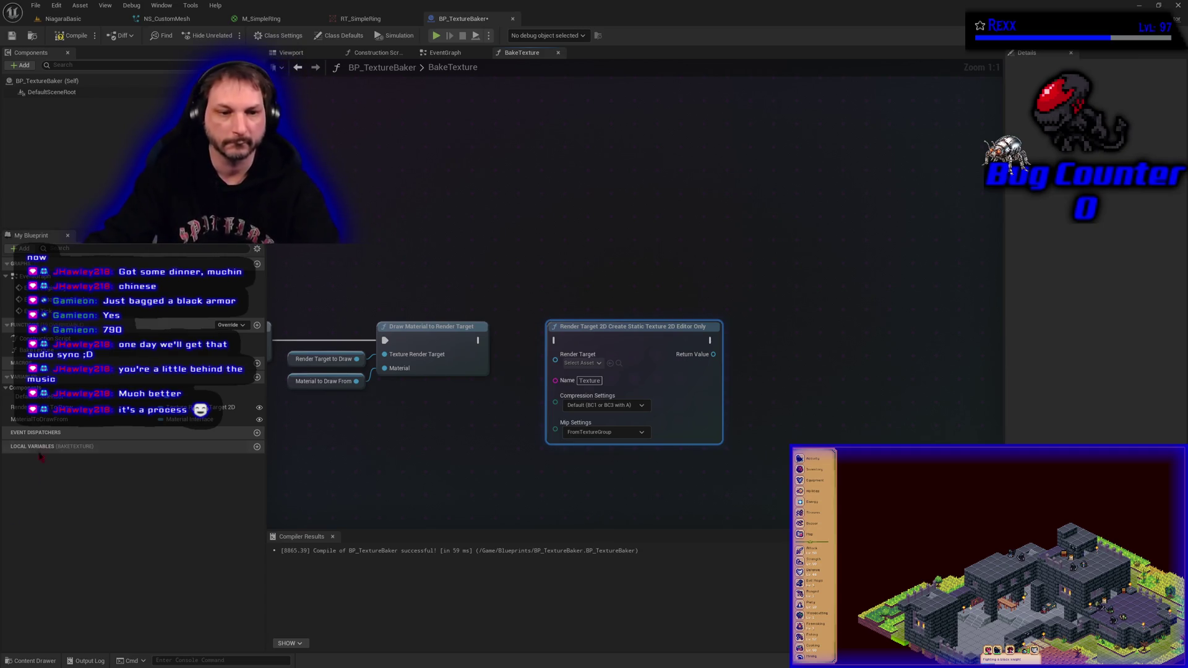
mouse_move(61, 407)
left_mouse_down()
mouse_move(557, 378)
mouse_move(564, 362)
mouse_move(468, 399)
left_mouse_up()
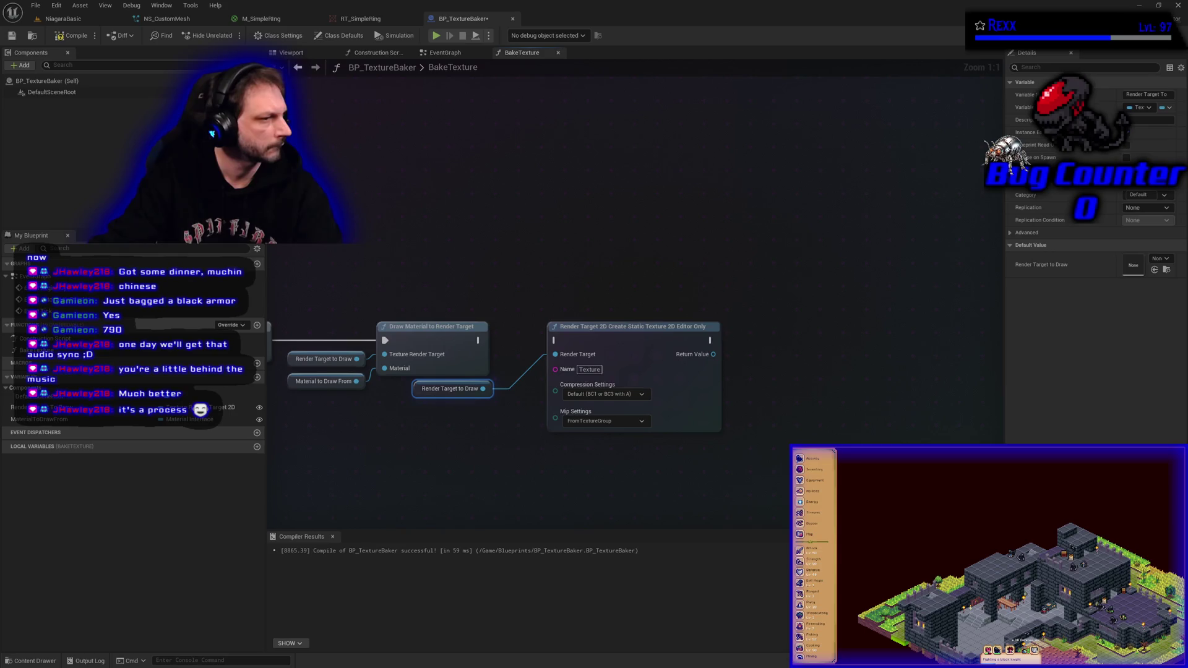
Step: Name the output TextureFromRenderTarget, chain it after the draw, then compile and save
left_click(590, 369)
left_click(696, 545)
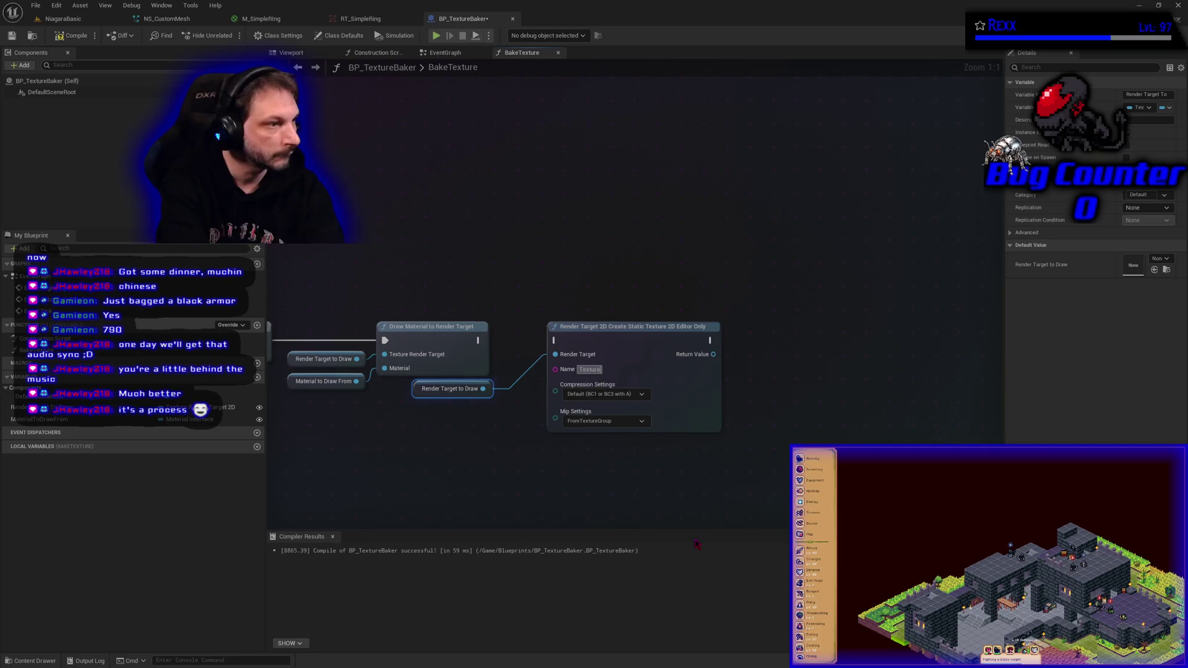
type("FromRenderTarget")
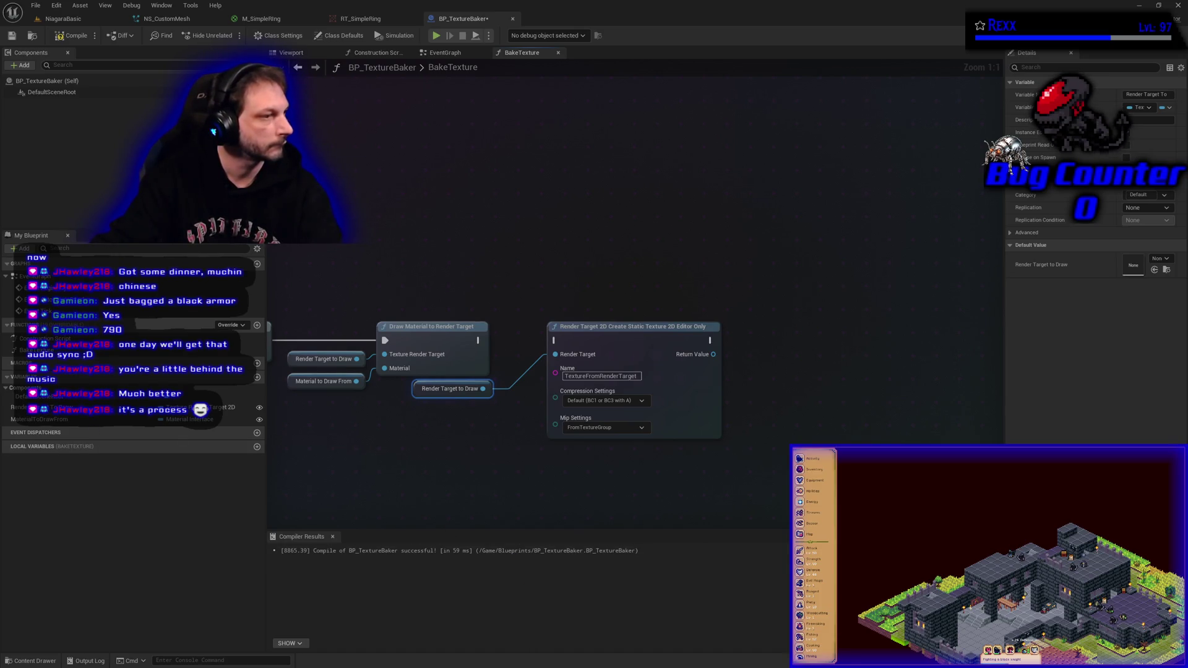
left_click_drag(480, 341, 556, 341)
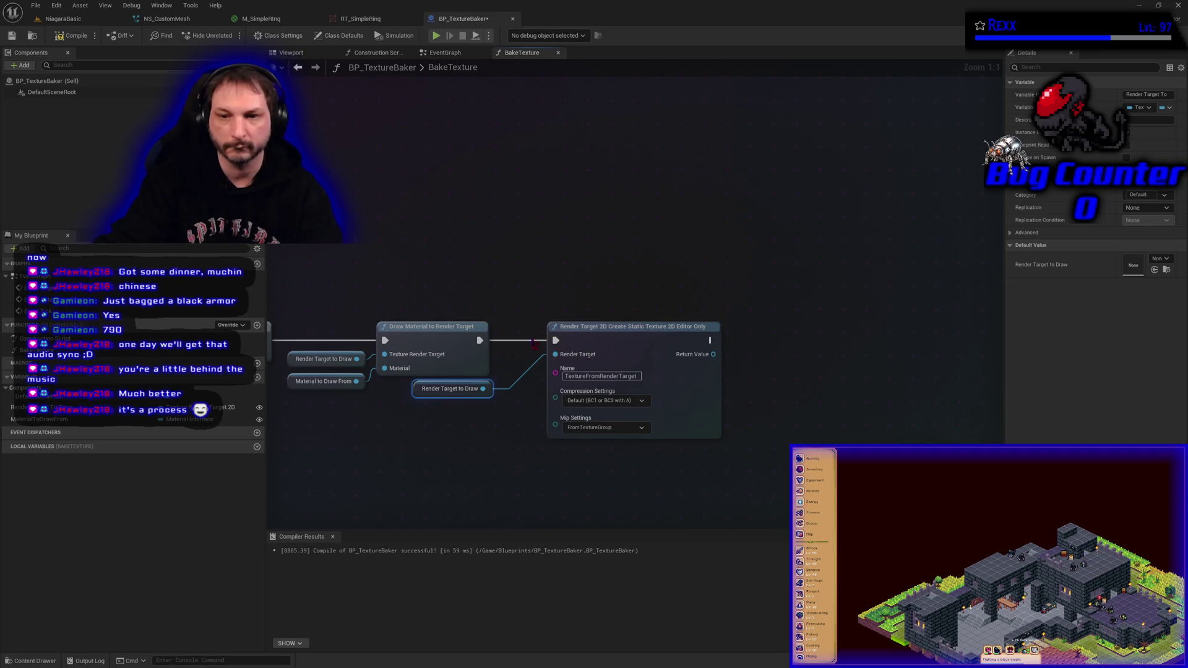
left_click(71, 36)
left_click(12, 36)
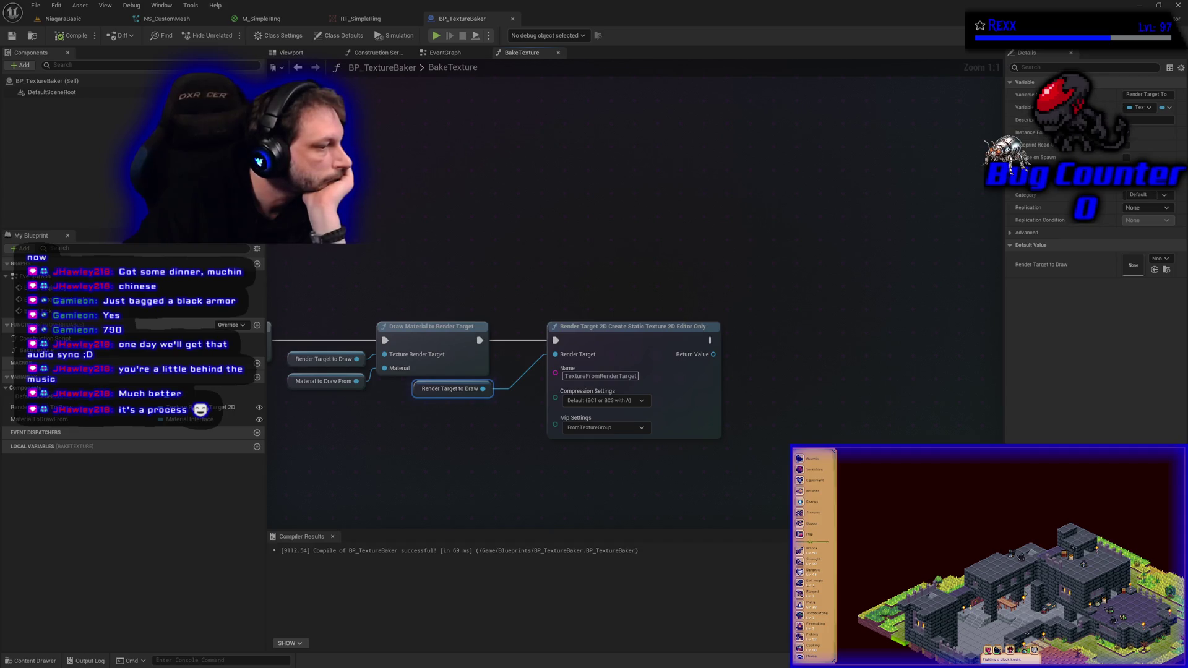
Step: Run BakeTexture on BP_TextureBaker in NiagaraBasic and open the new TextureFromRenderTarget texture
left_click(77, 20)
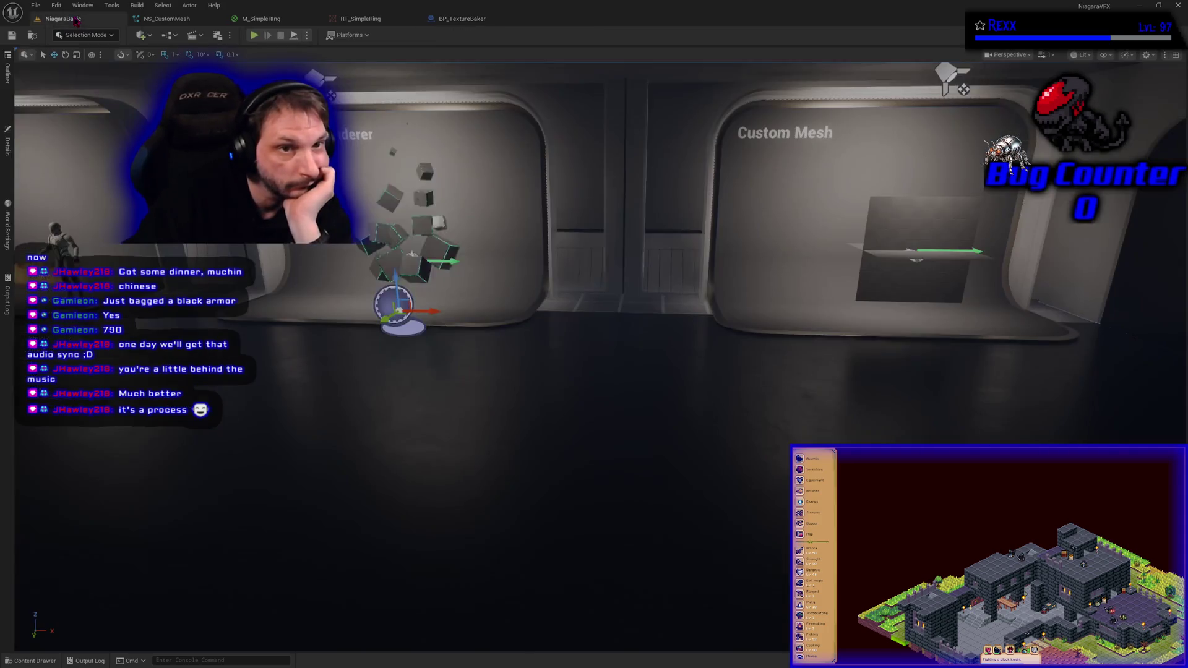
left_click(51, 662)
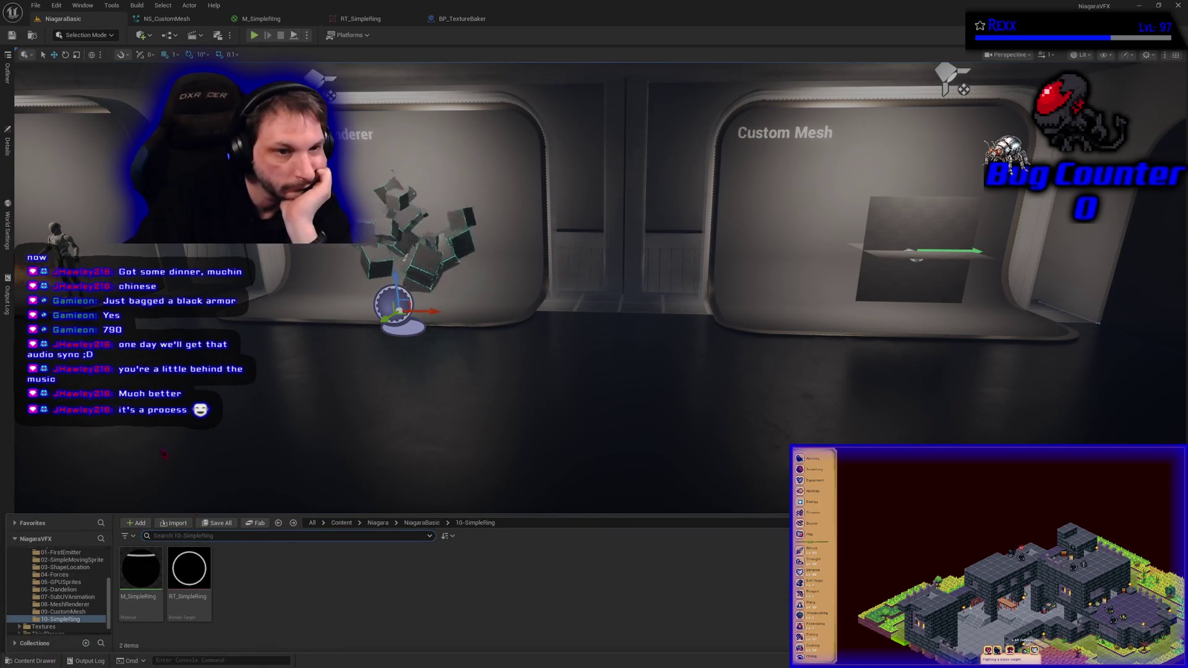
left_click(8, 142)
left_click(54, 232)
key("ctrl+space")
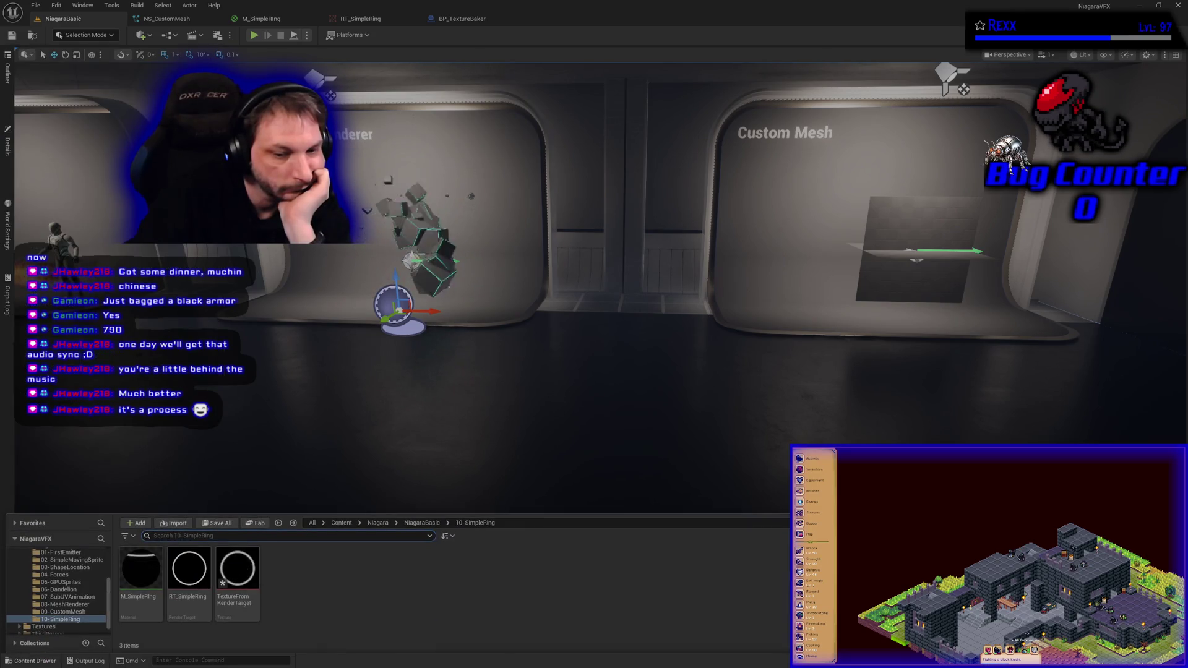
double_click(237, 568)
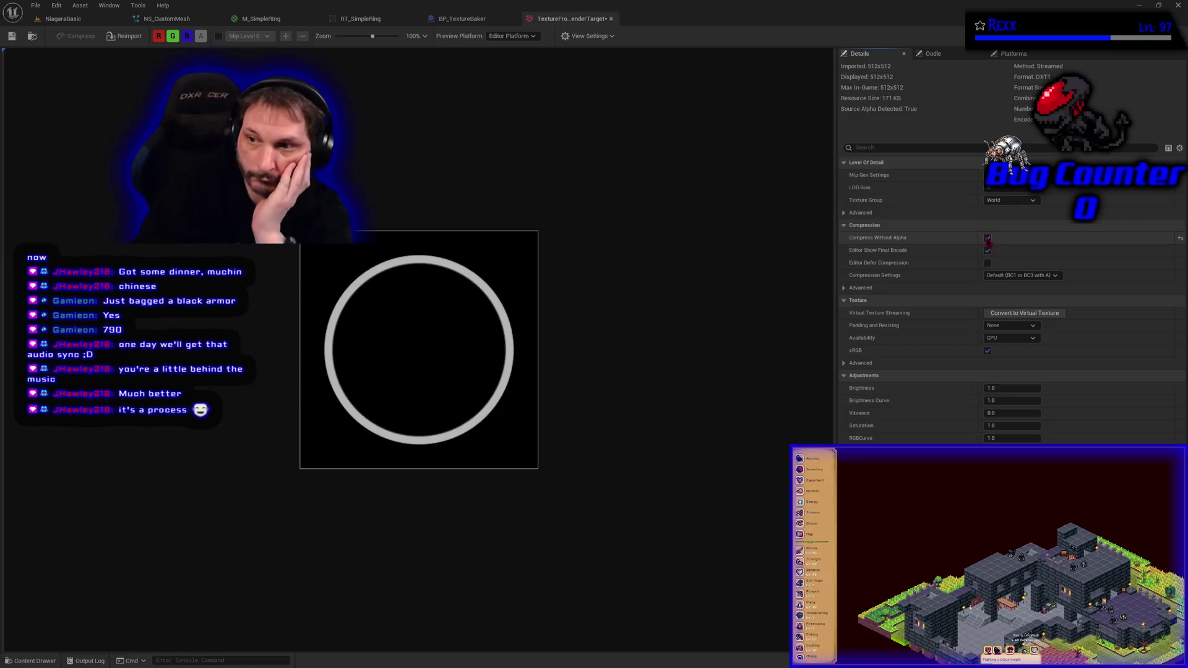
Step: Save all unsaved assets, including the new texture, via File > Save All
left_click(35, 5)
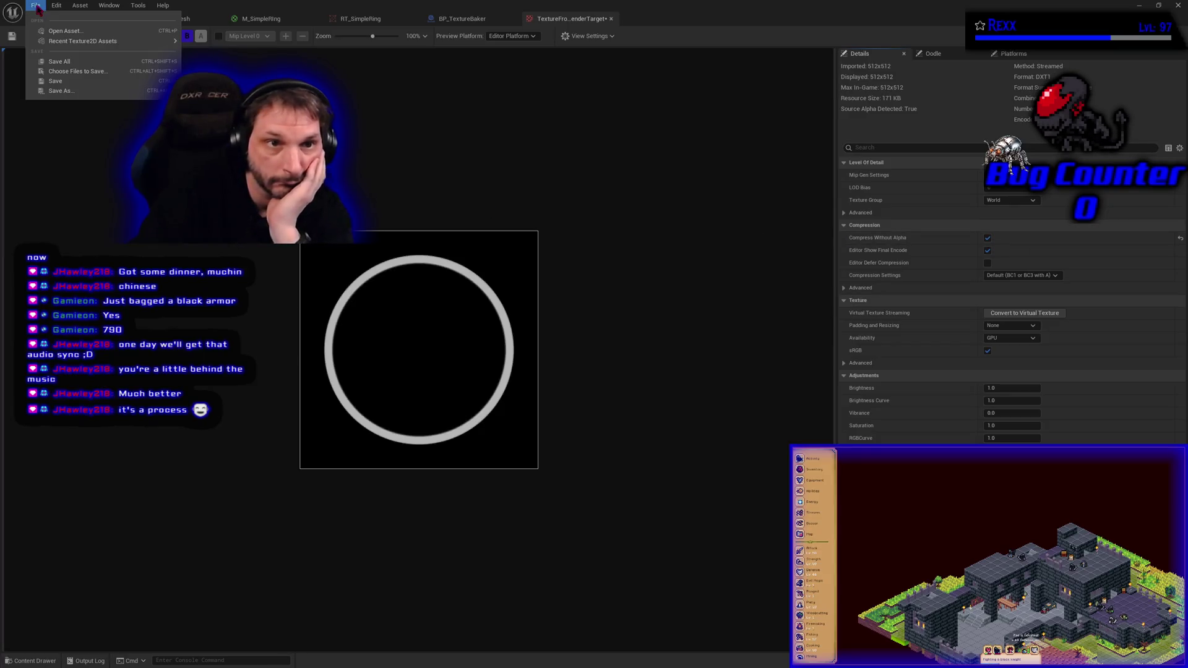
left_click(59, 62)
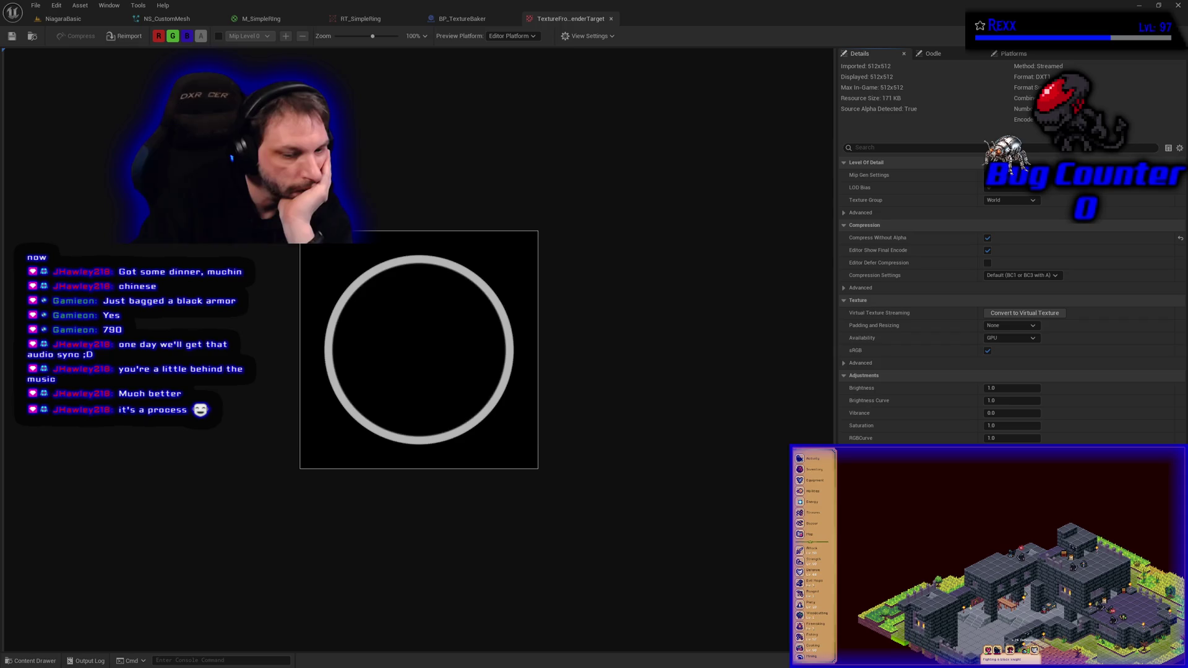
left_click(32, 661)
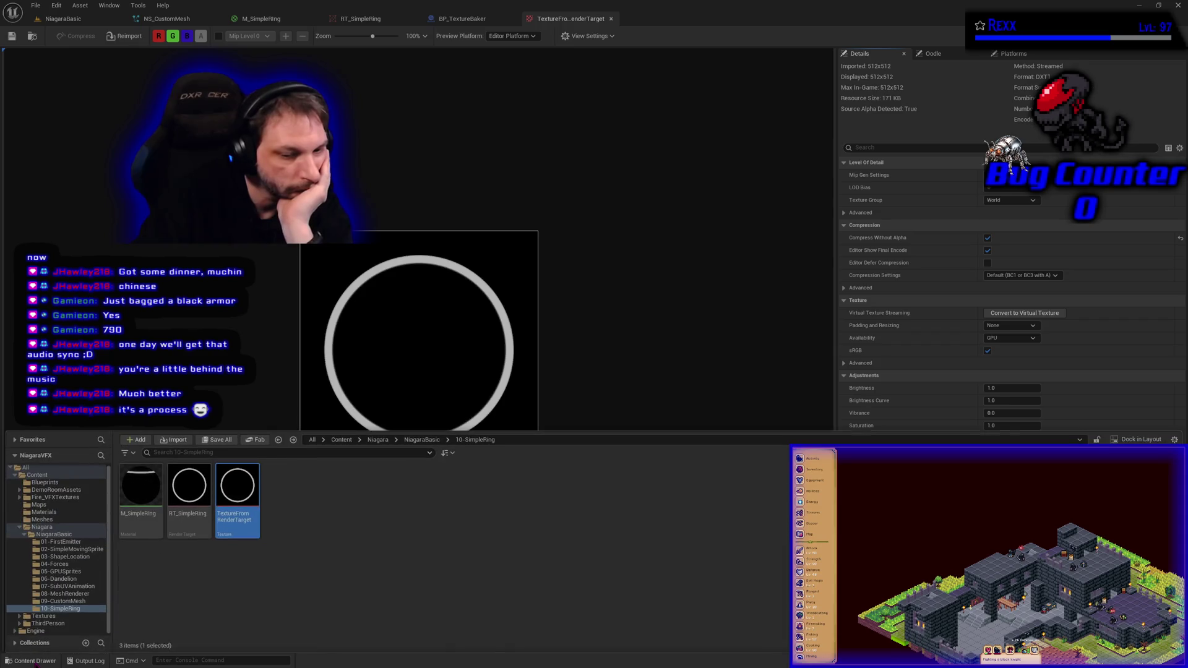
Step: Rename the TextureFromRenderTarget texture to T_SimpleRing
left_click(241, 518)
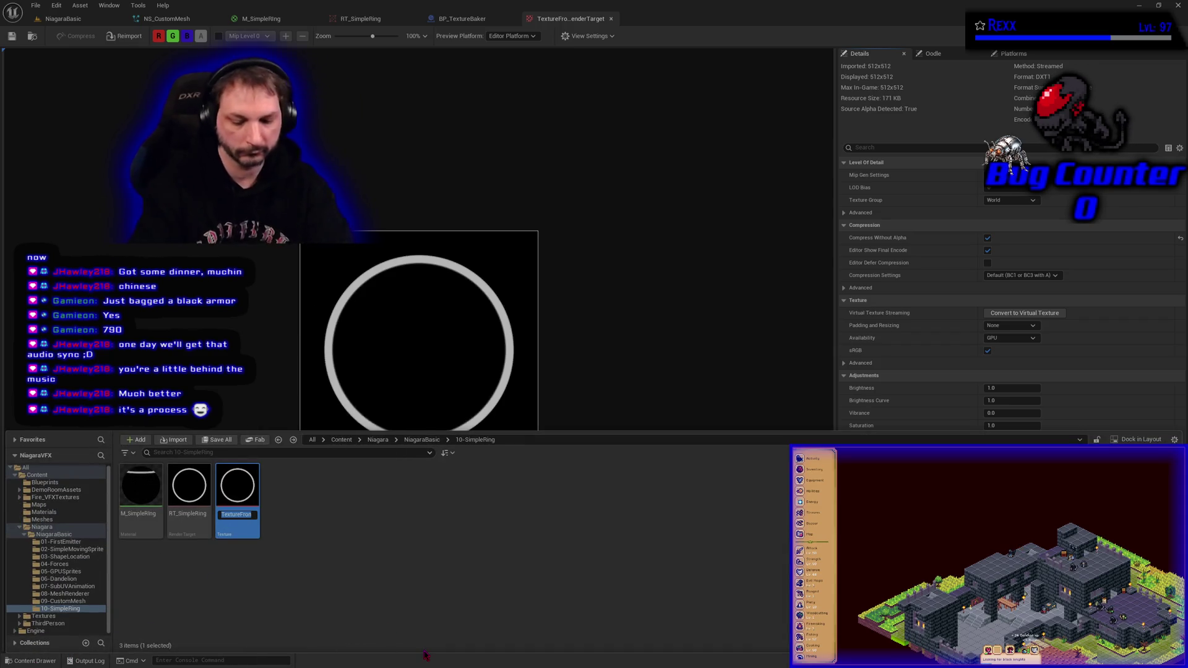
key("End")
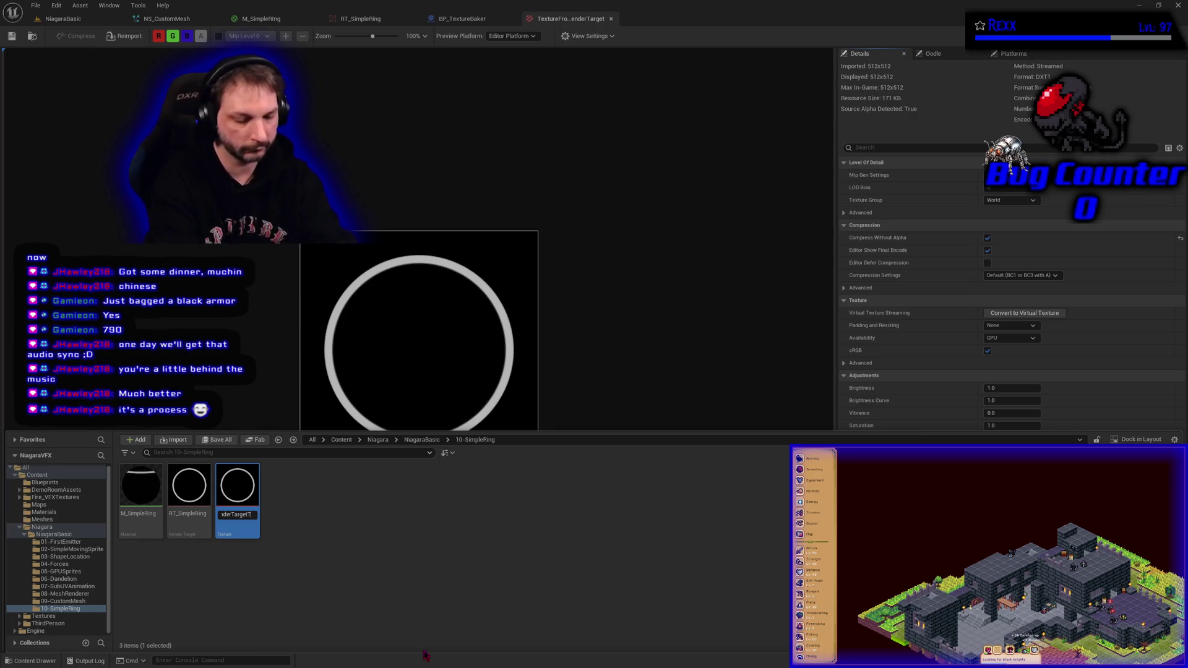
type("_Sim")
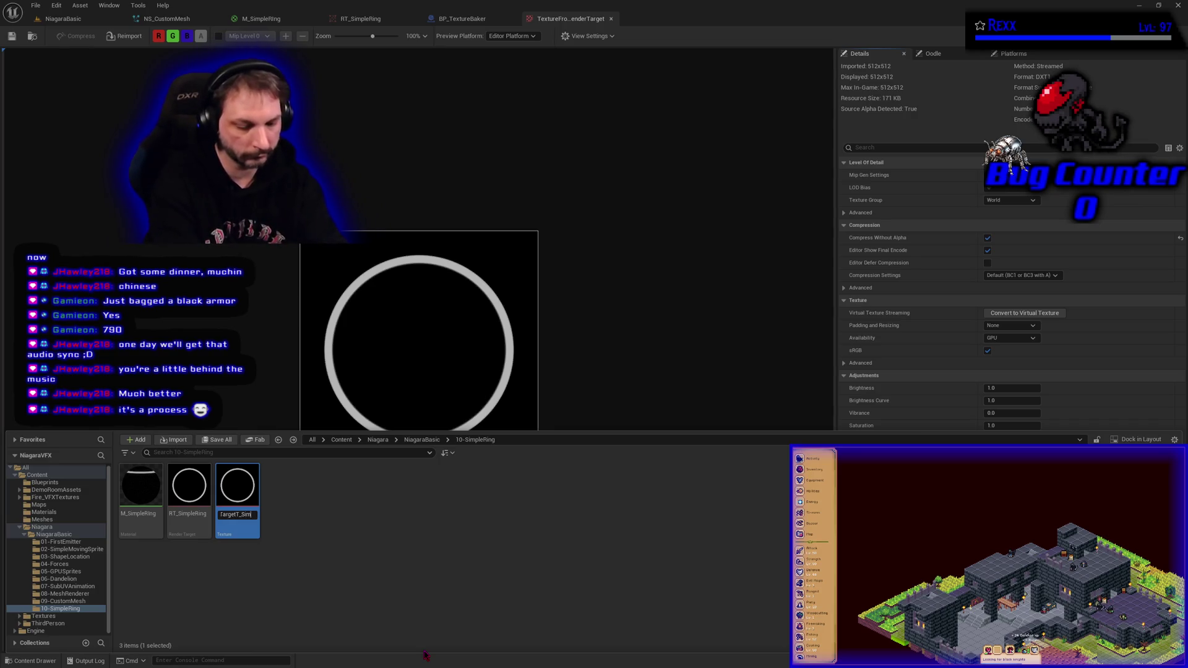
type("pleRing")
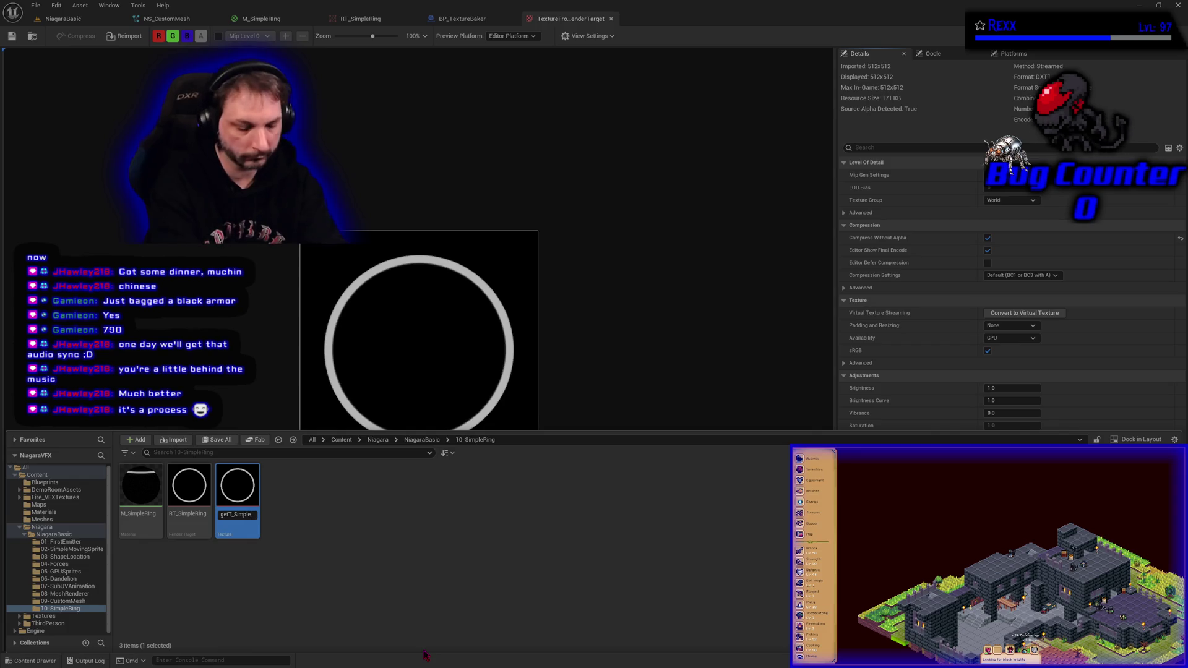
key("Home")
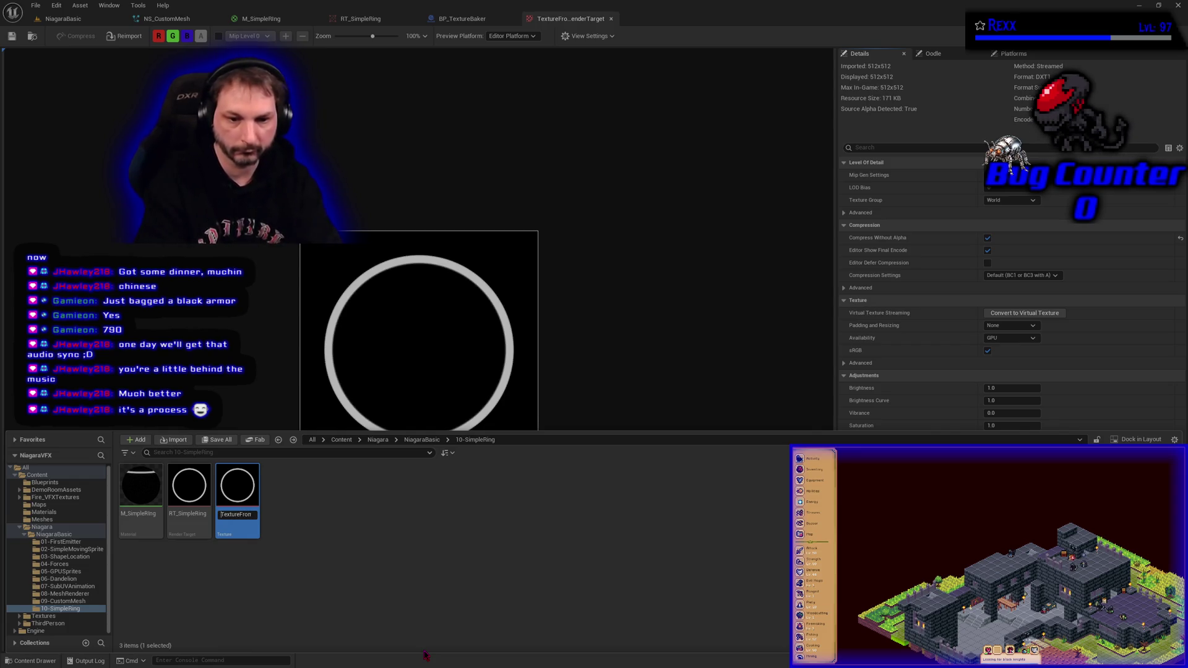
key("Delete")
key("Delete")
key("Delete")
key("Delete")
key("Delete")
key("Delete")
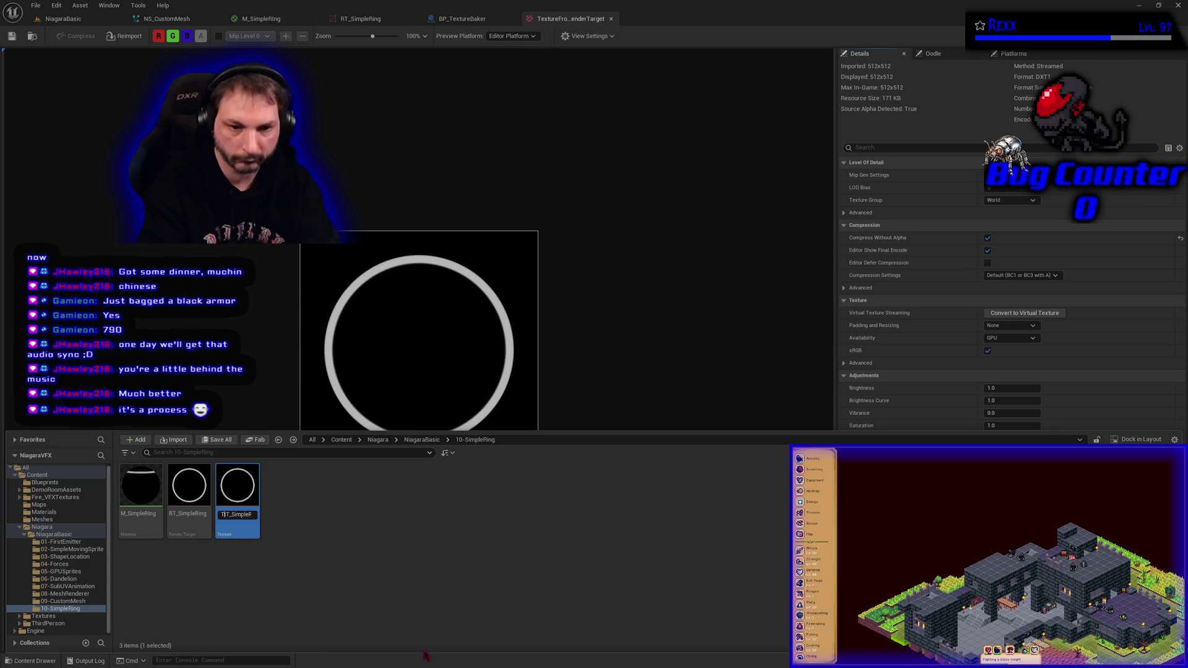
key("Delete")
key("Return")
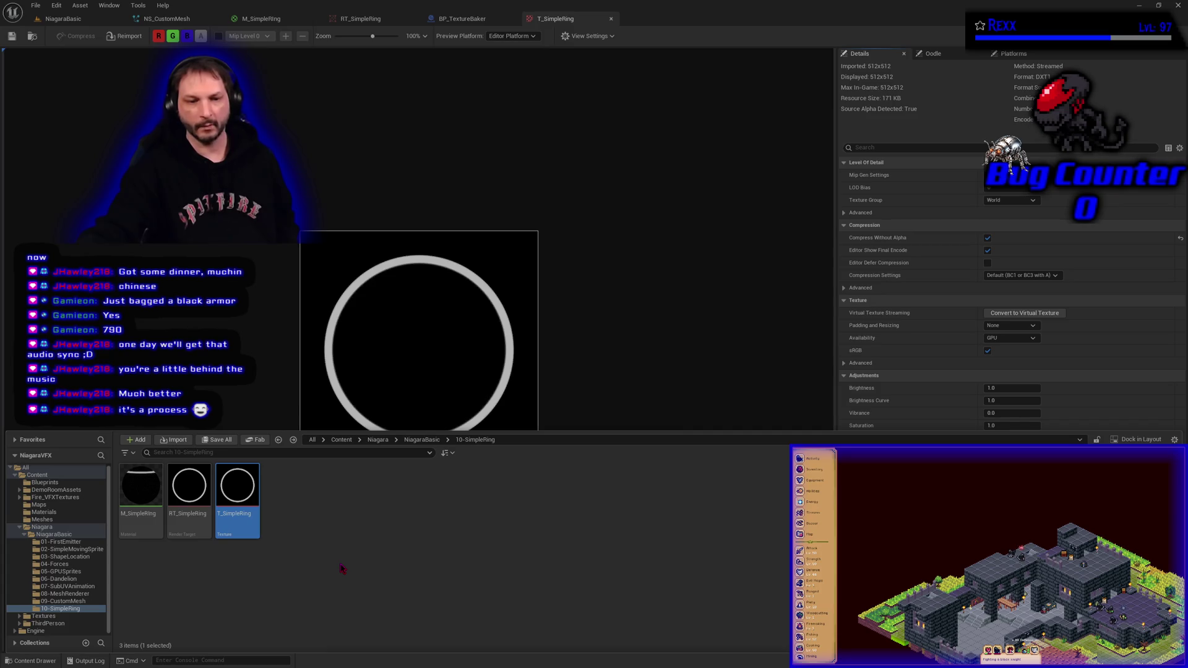
Step: Rename the BP_TextureBaker blueprint in Blueprints to BP_TextureBakery
left_click(59, 482)
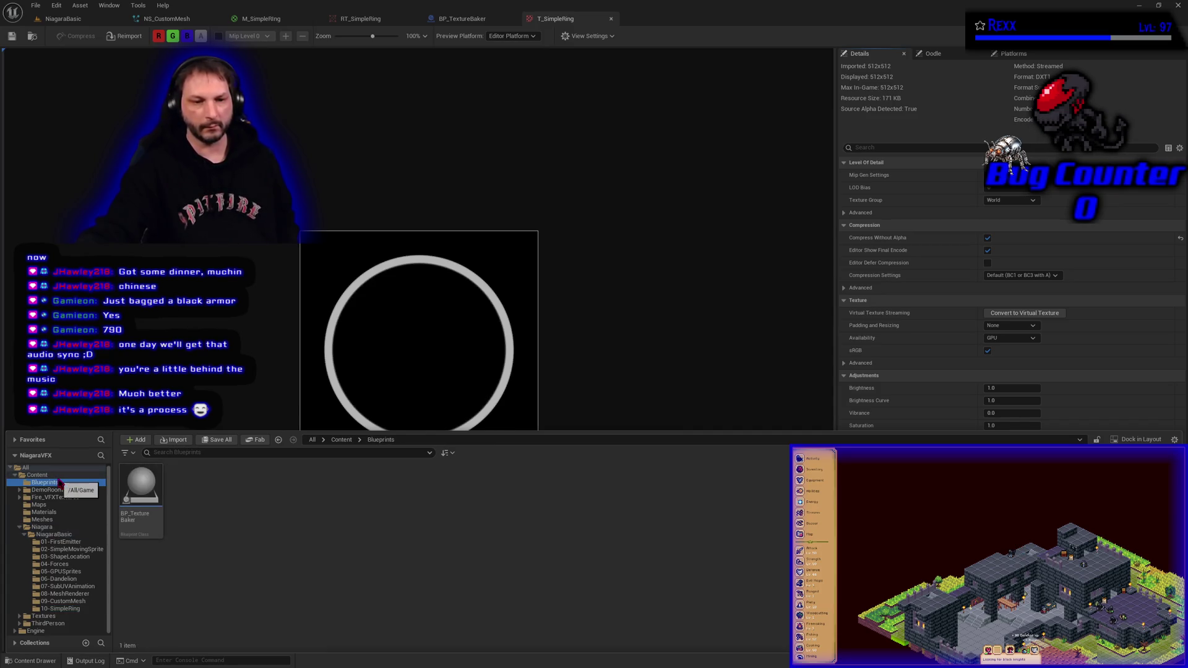
left_click(140, 517)
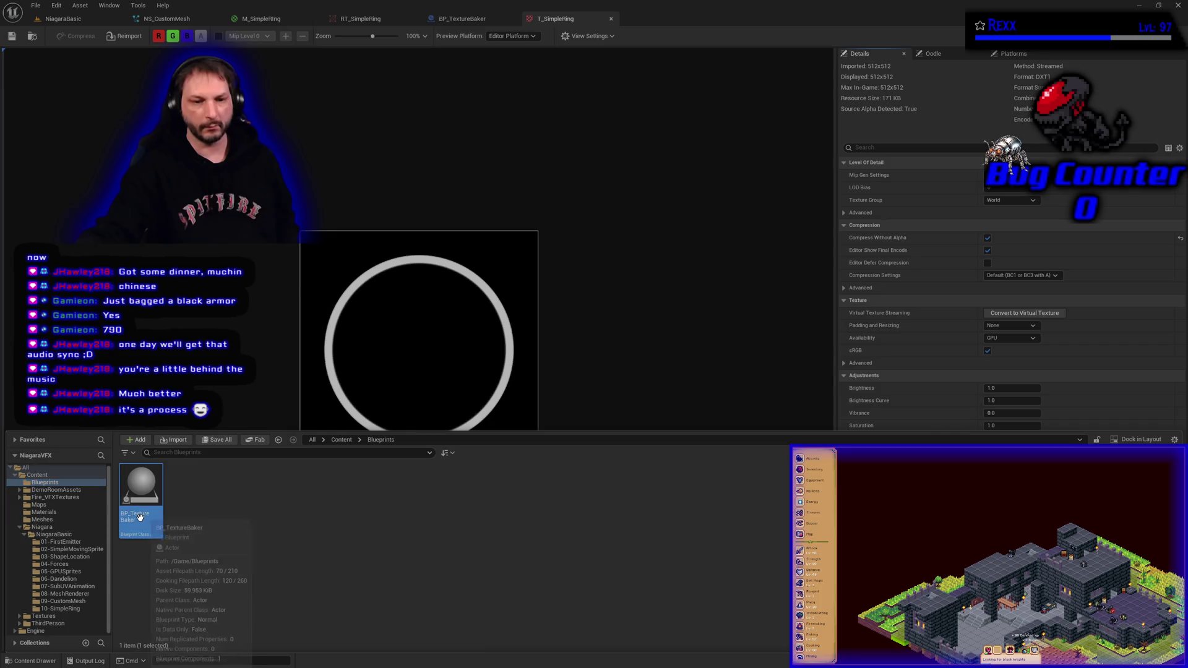
left_click(140, 518)
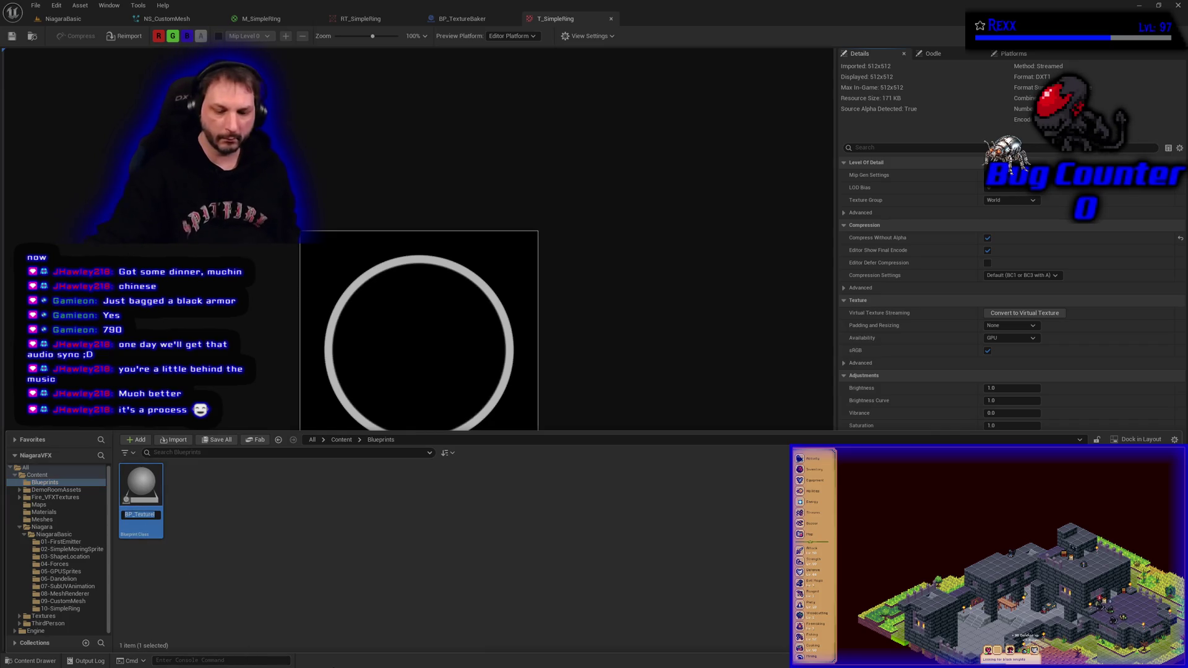
key("End")
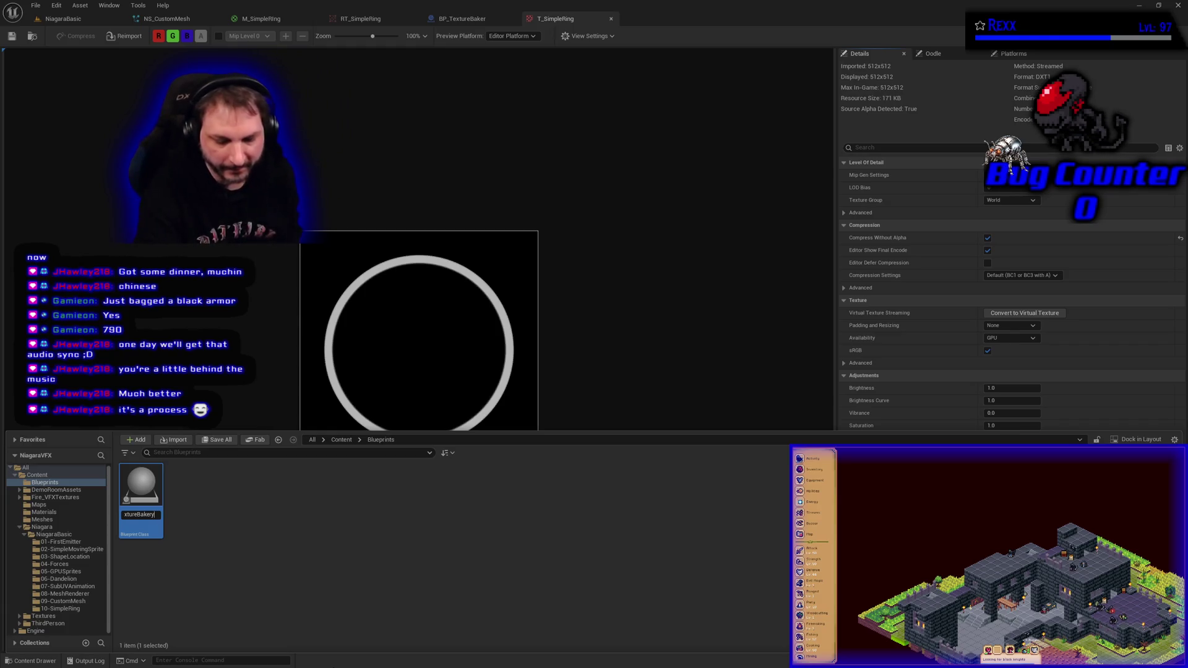
key("Return")
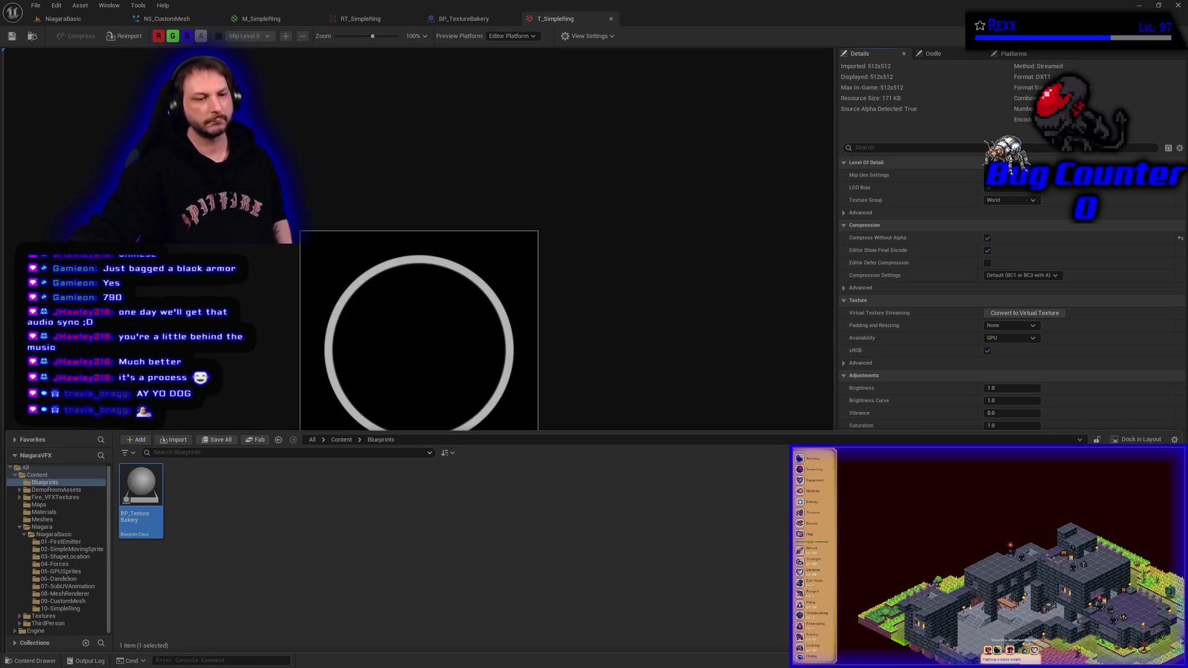
left_click(251, 353)
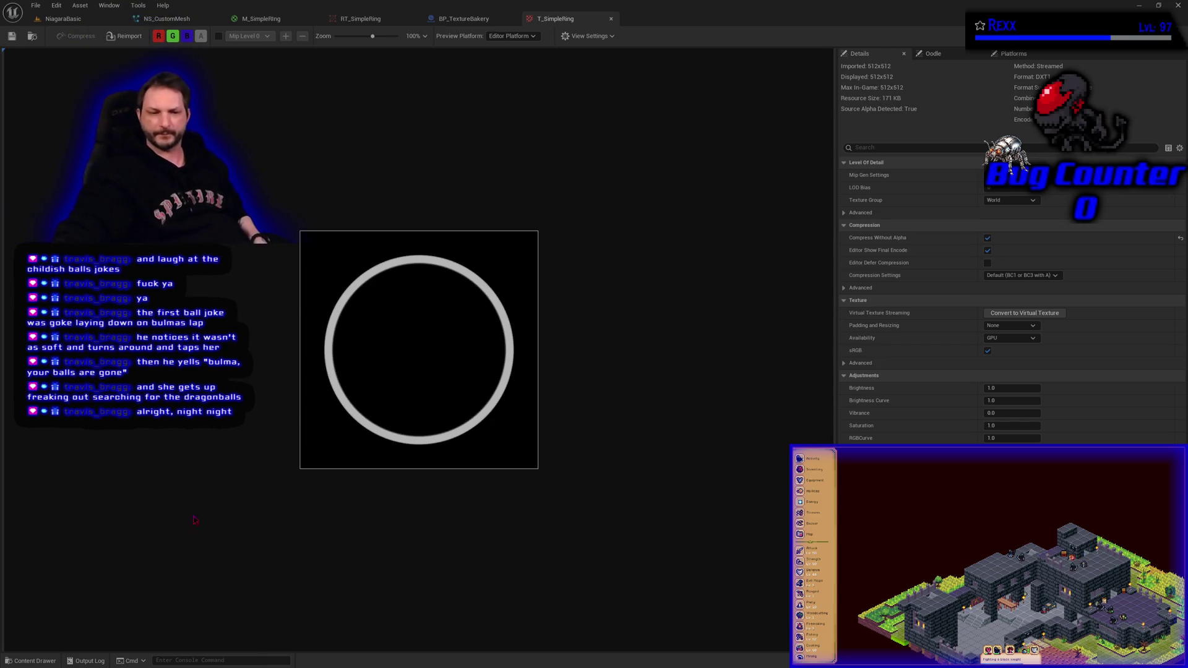
left_click(43, 661)
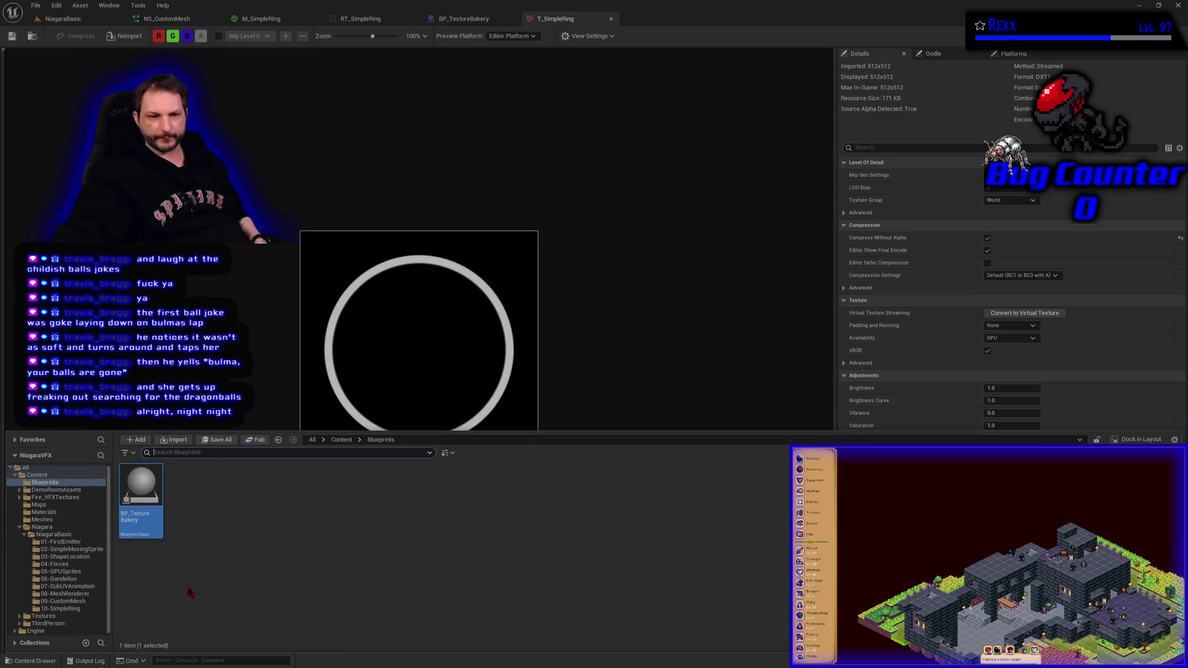
left_click(440, 16)
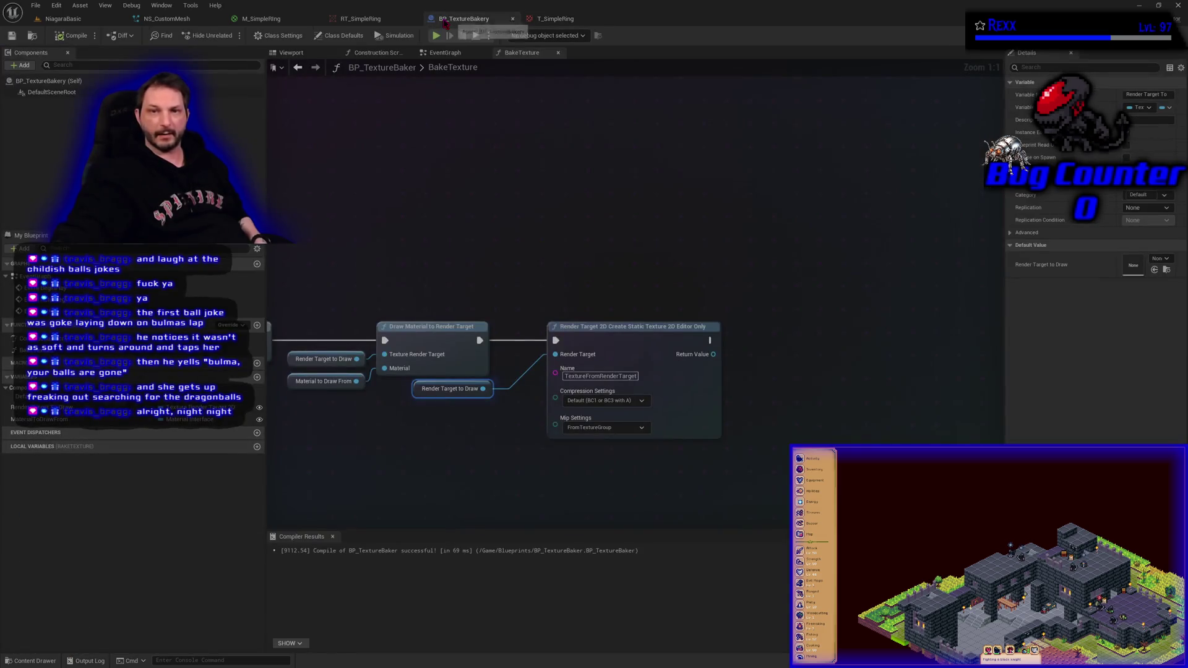
left_click_drag(421, 249, 505, 248)
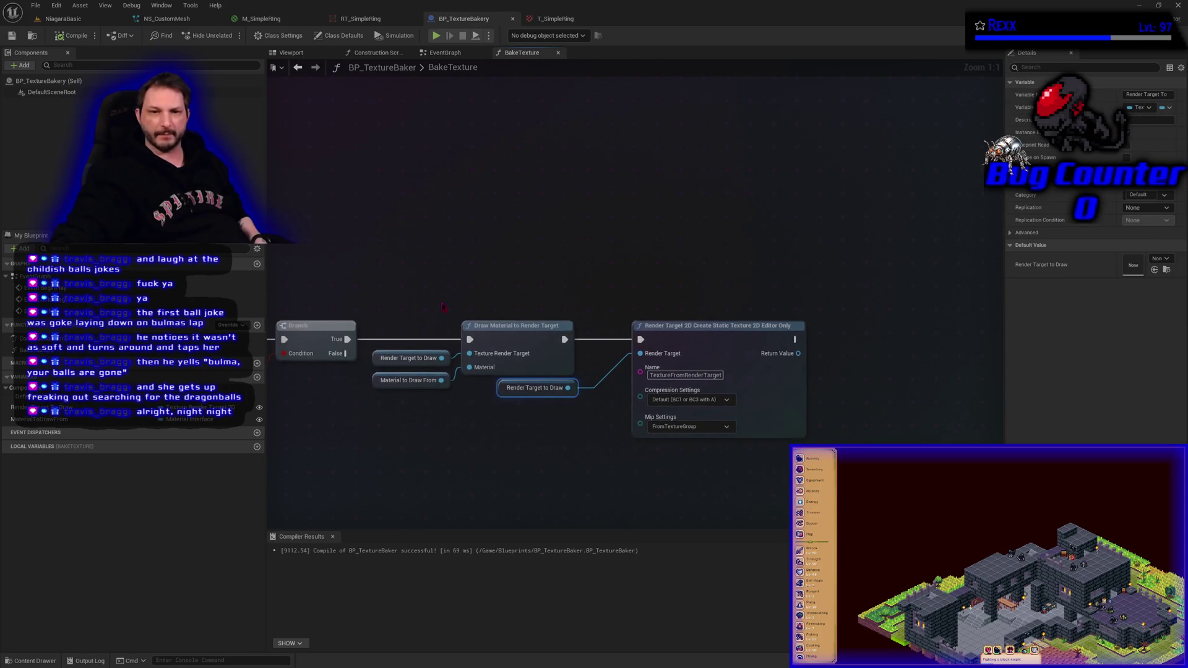
left_click(391, 380)
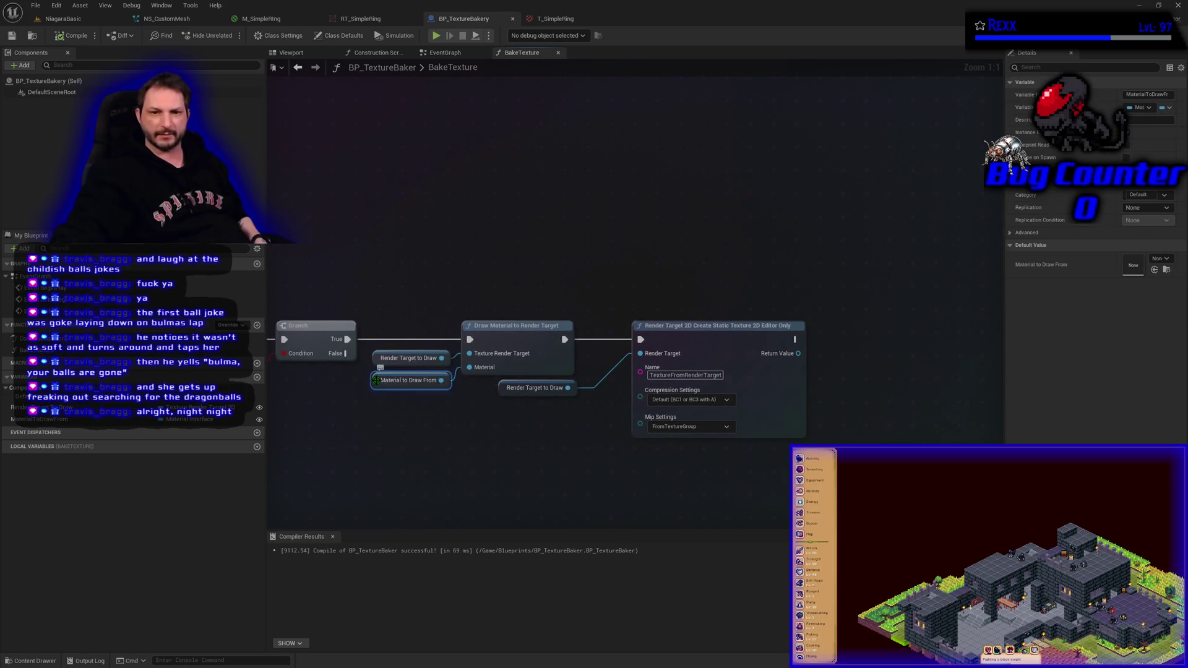
left_click(559, 20)
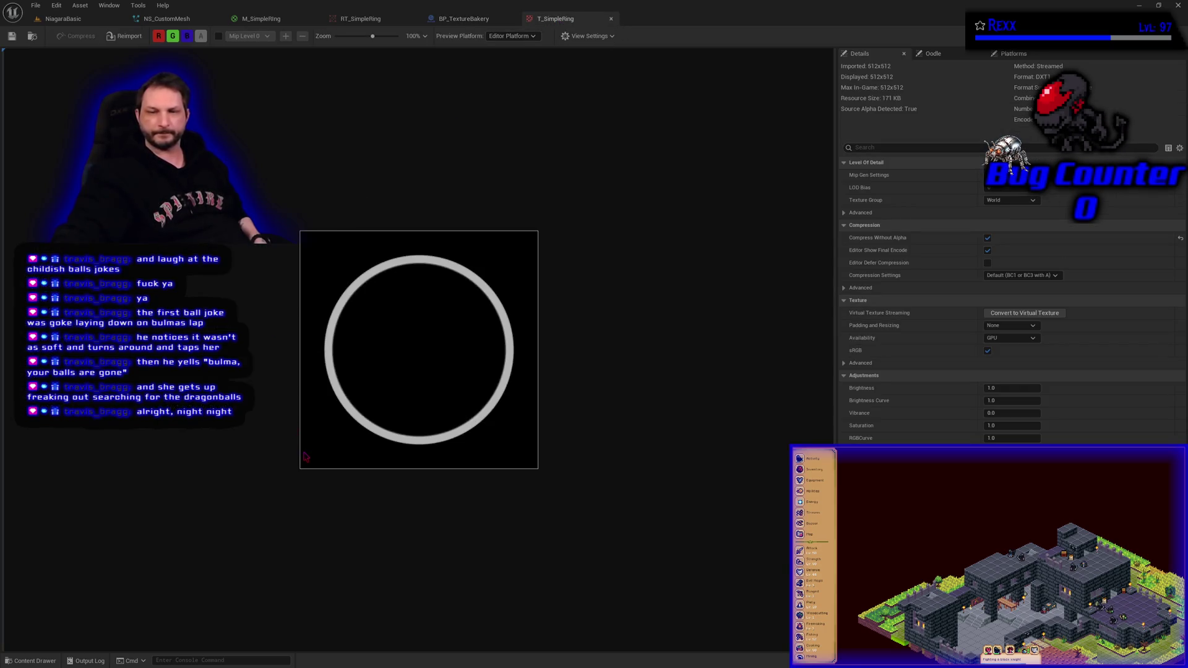
left_click(50, 657)
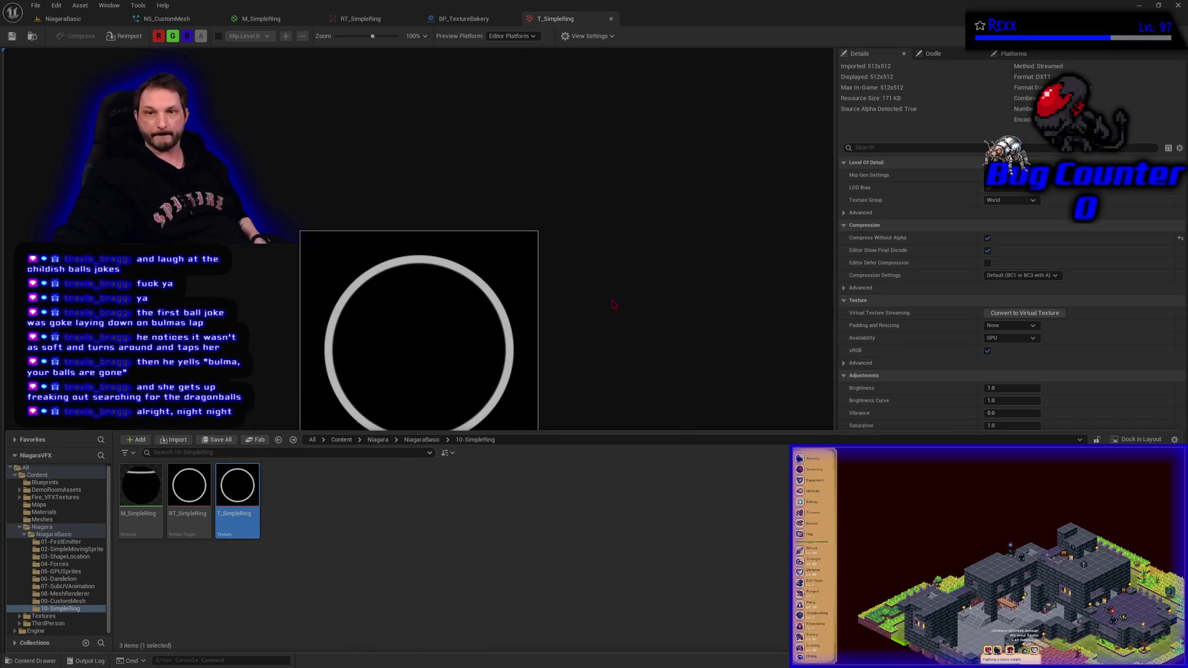
left_click(563, 372)
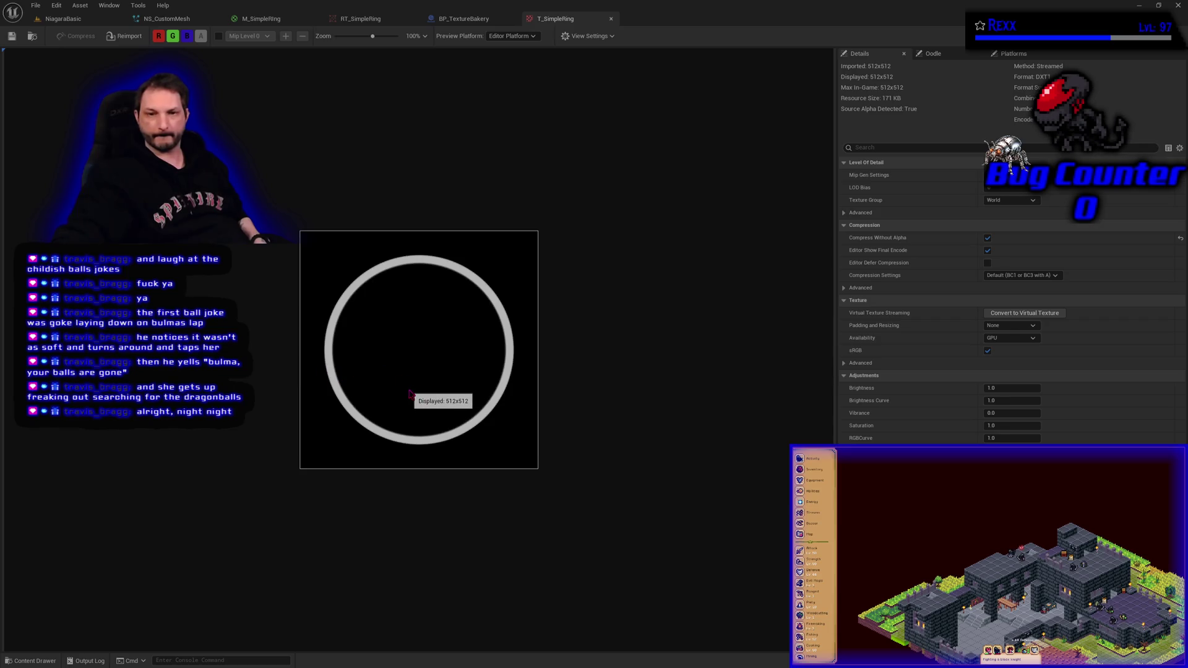
scroll(413, 392, "up", 3)
scroll(413, 391, "up", 3)
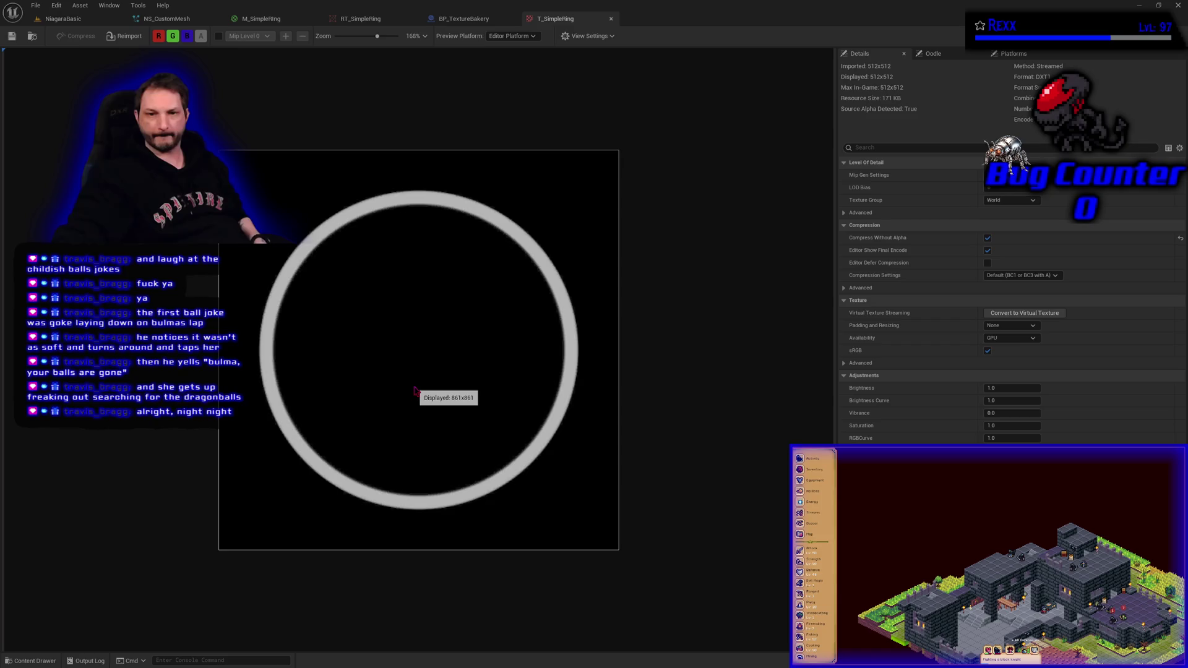
scroll(415, 390, "down", 3)
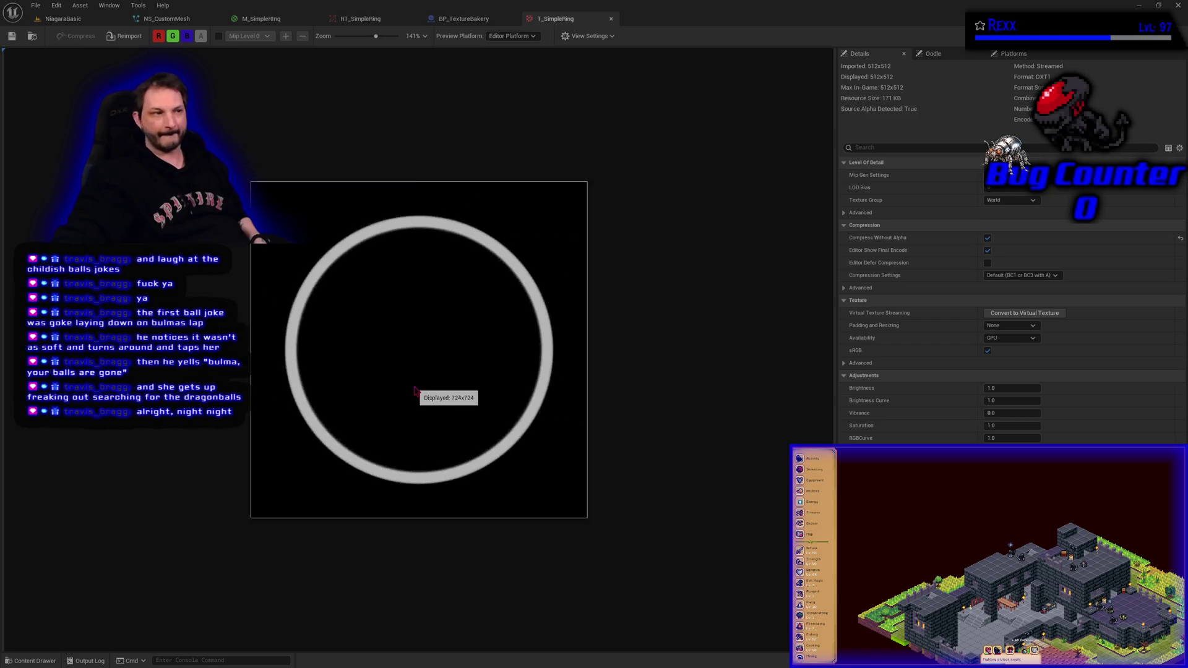
scroll(415, 390, "down", 2)
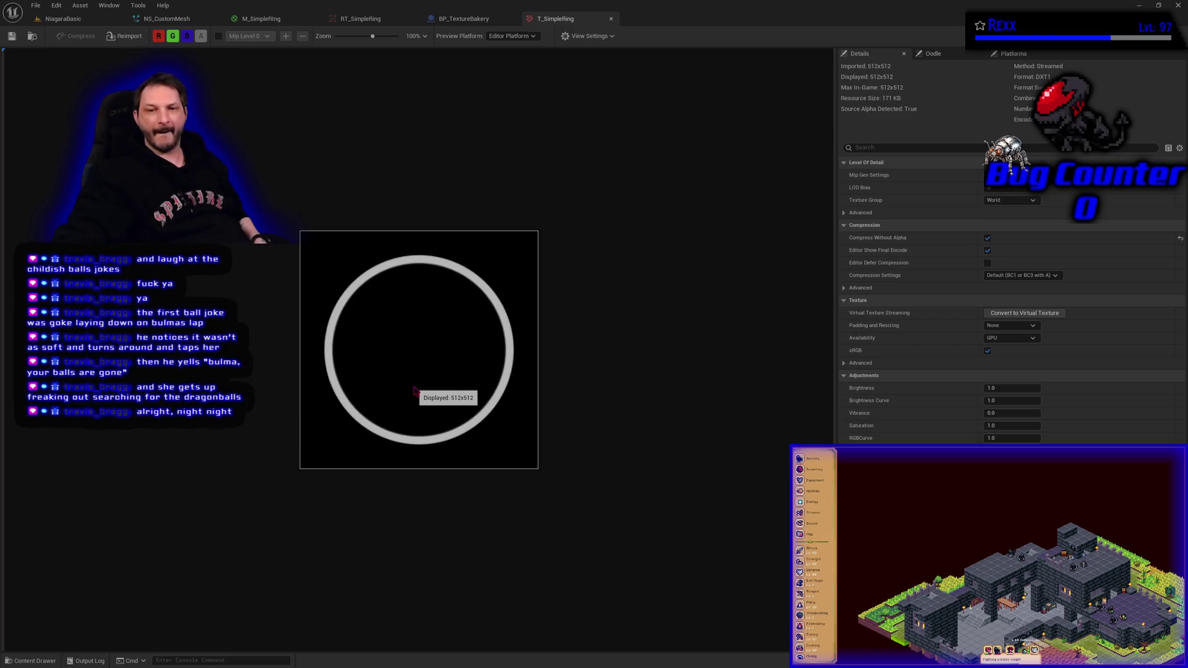
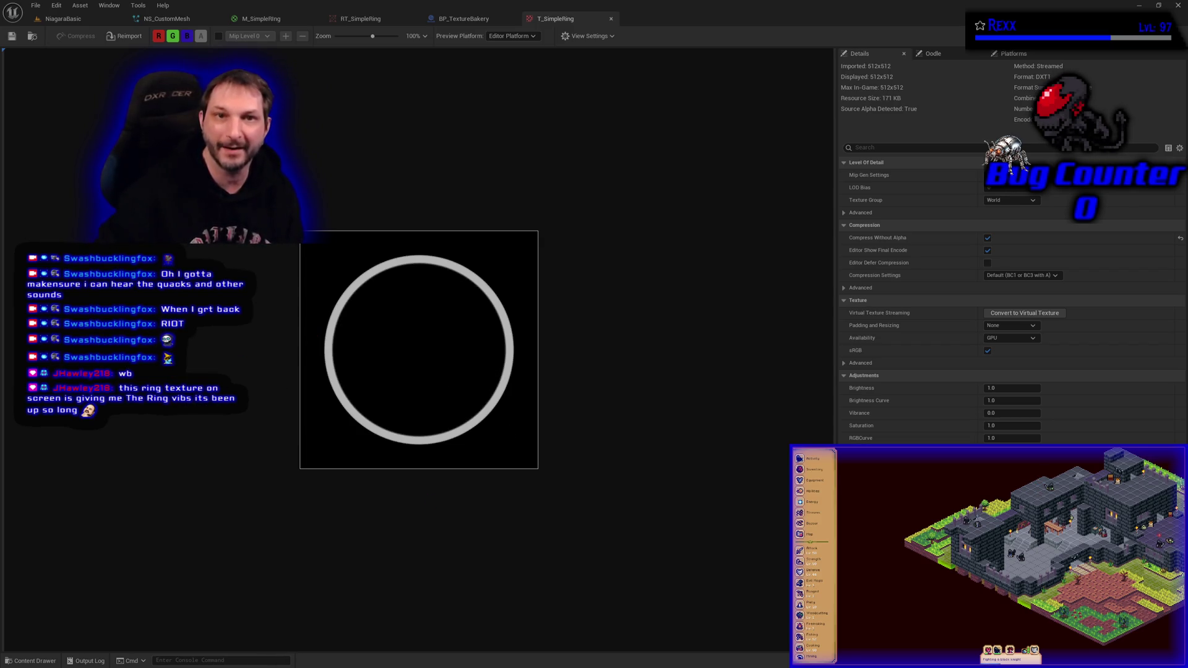
Step: Leave the M_SimpleRing tab for the NiagaraBasic level viewport and turn the view right
left_click(265, 27)
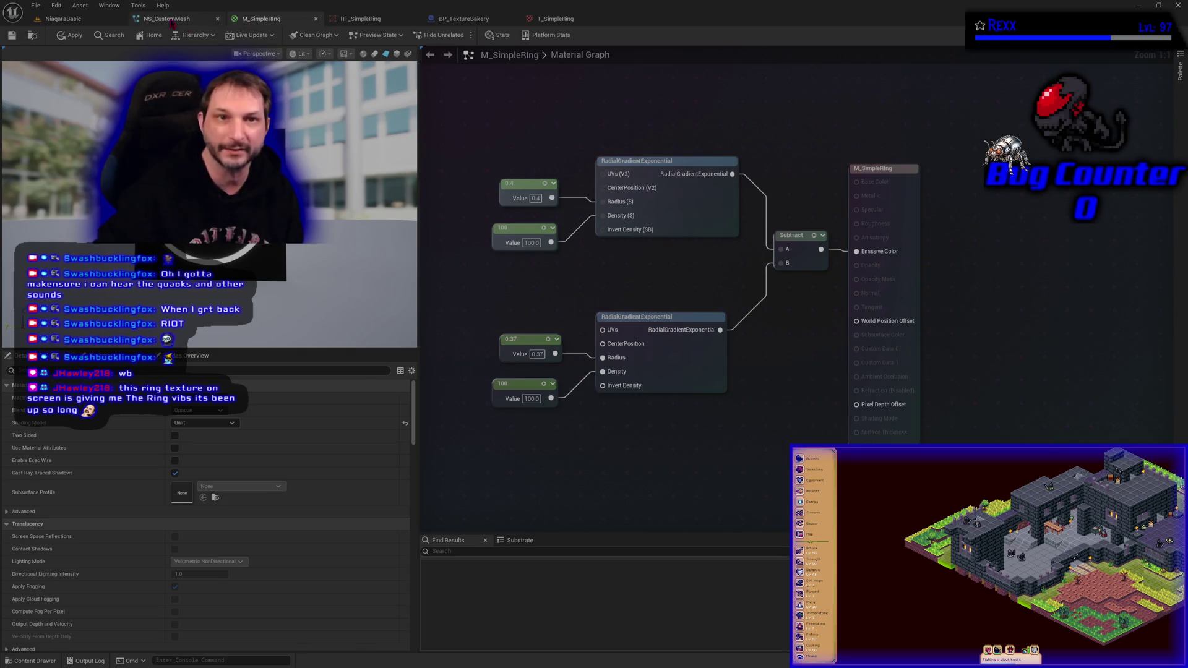
left_click(56, 25)
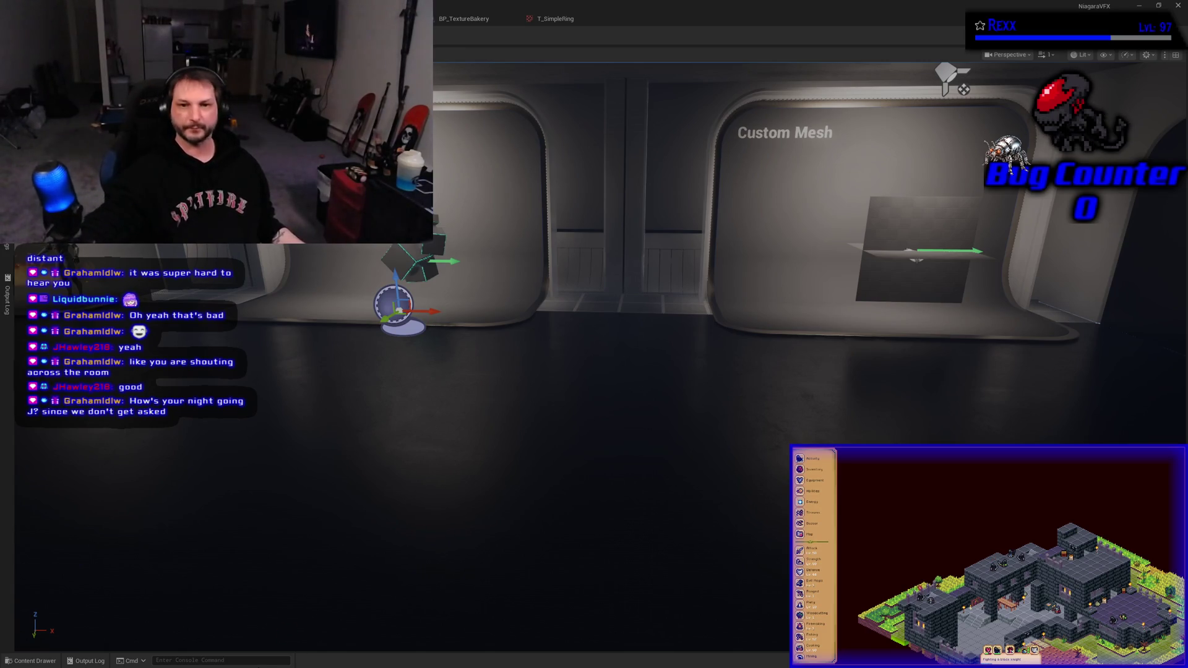
left_click_drag(340, 446, 358, 446)
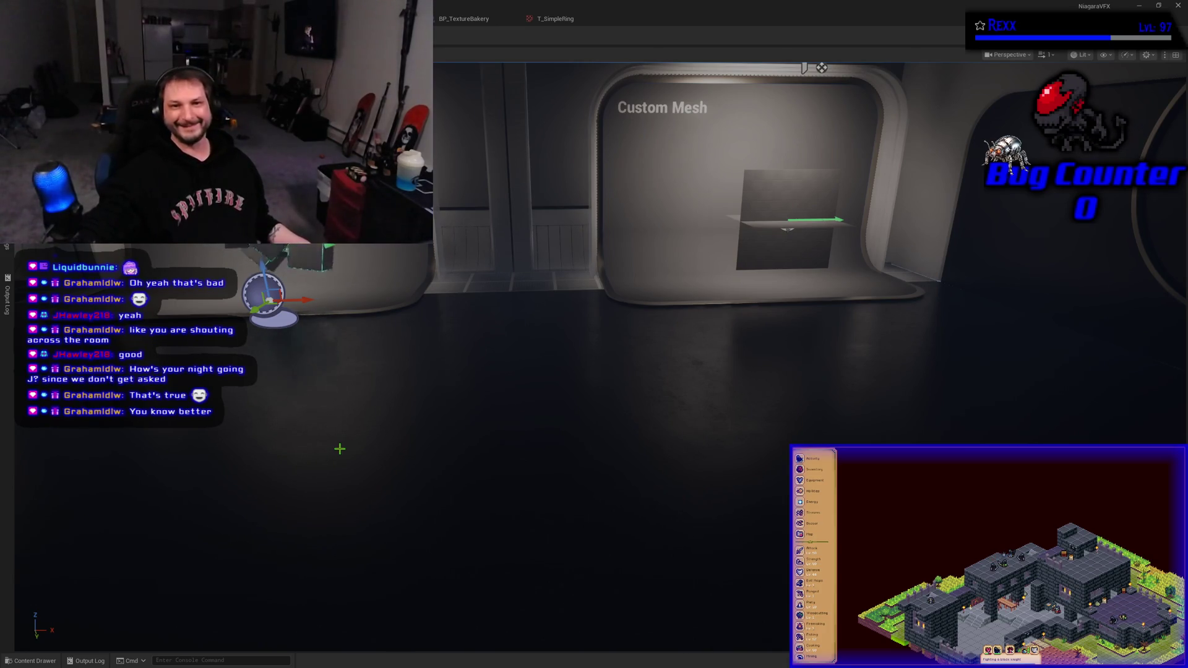
Step: Fly the level camera toward the Custom Mesh bay holding the flat plane mesh
left_click_drag(518, 445, 559, 435)
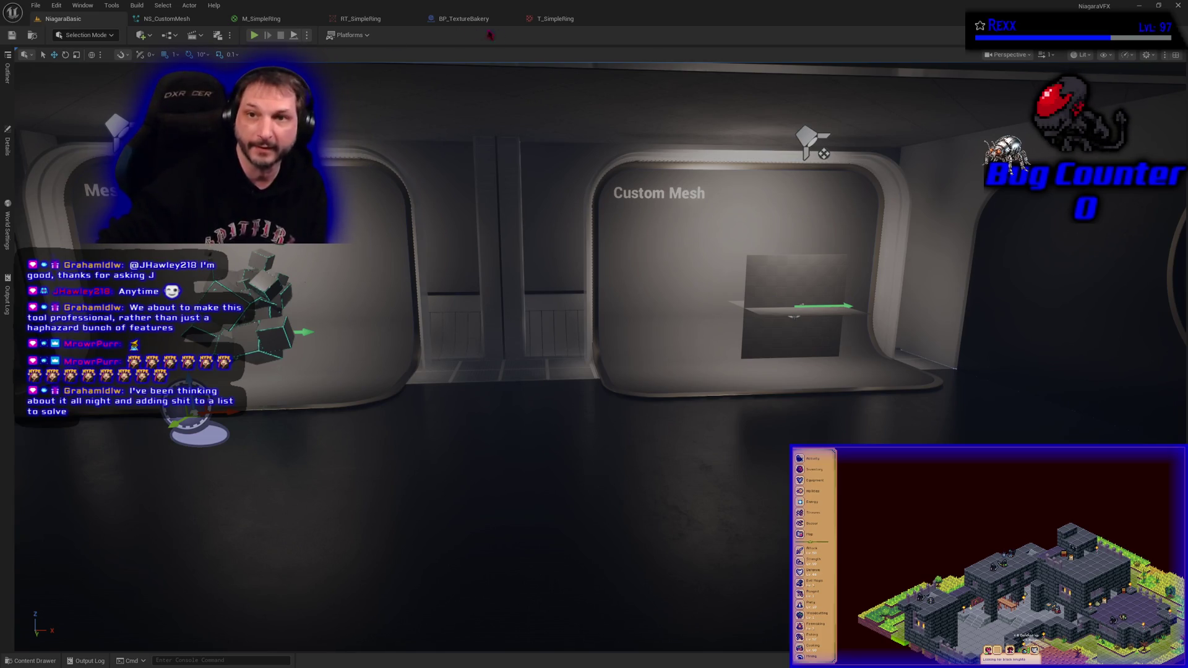
Step: Create a Niagara system from the SimpleSpriteBurst template in 10-SimpleRing and open it
left_click(557, 19)
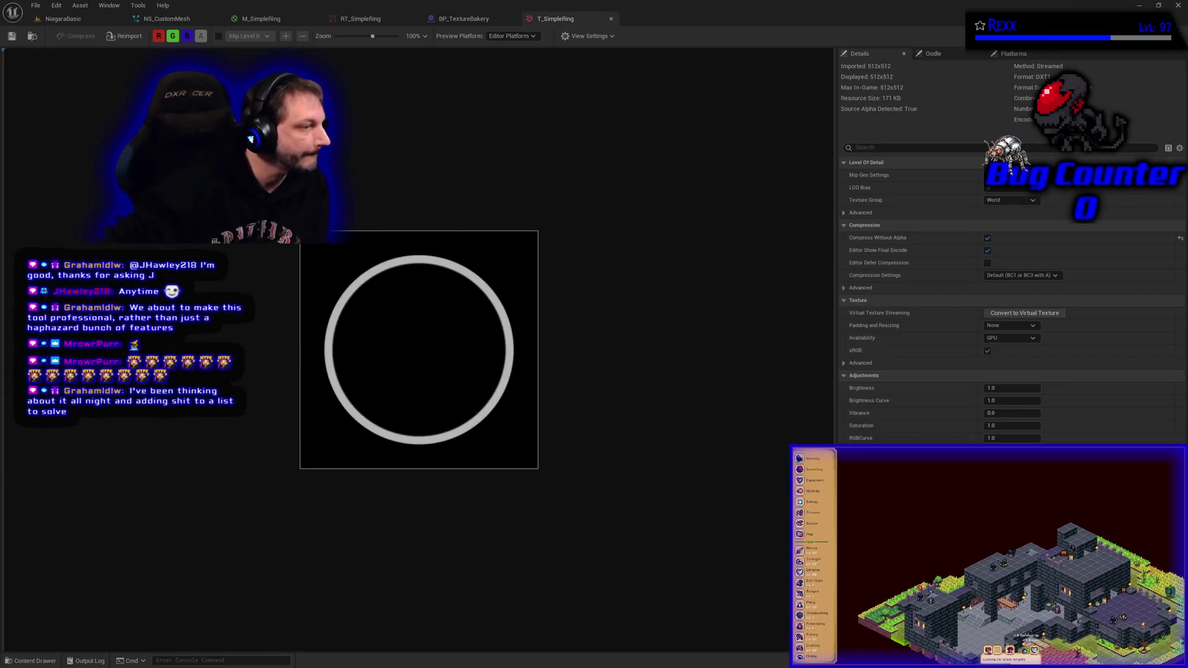
left_click(30, 661)
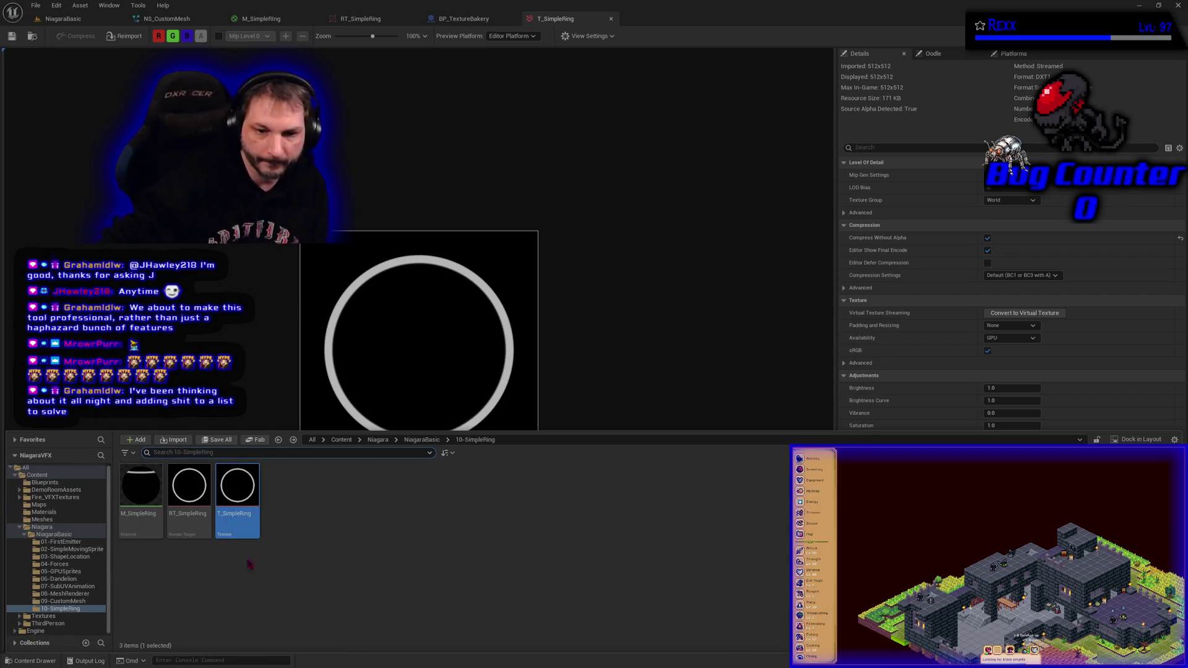
right_click(307, 495)
left_click(347, 253)
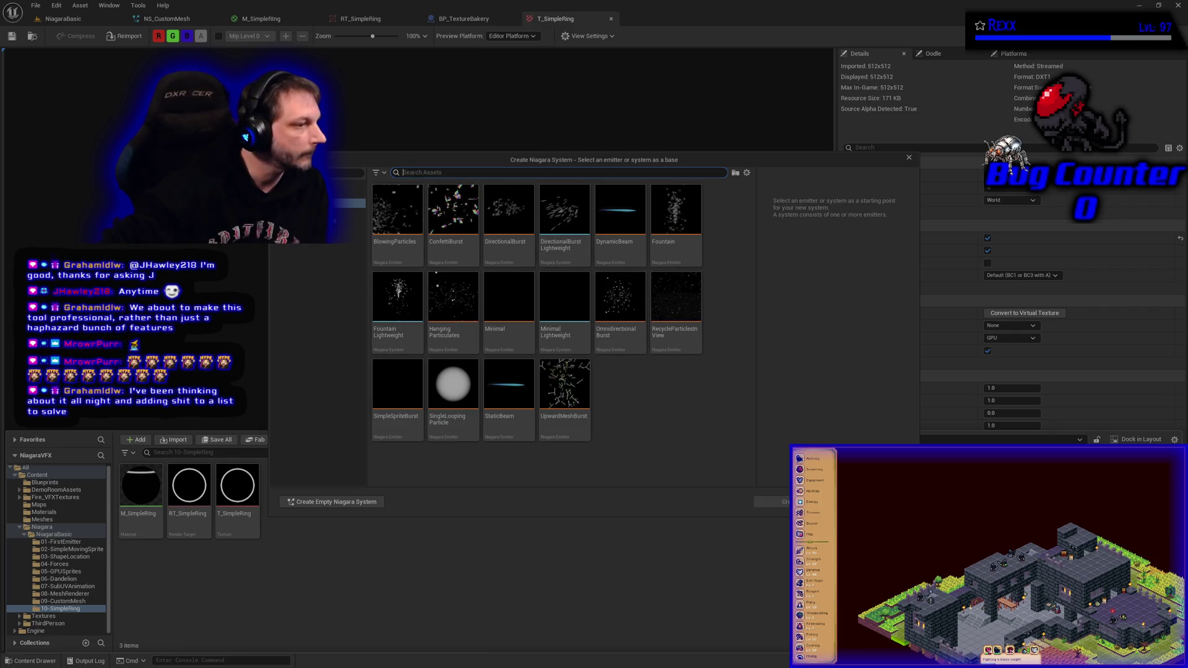
left_click(397, 396)
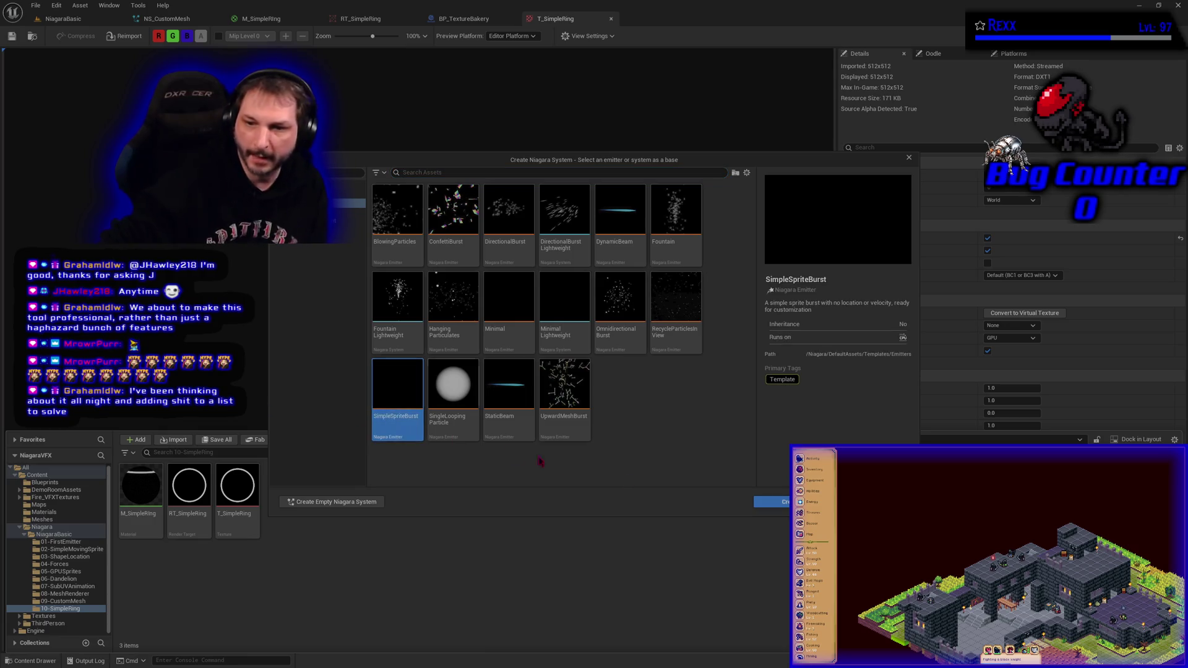
left_click(771, 502)
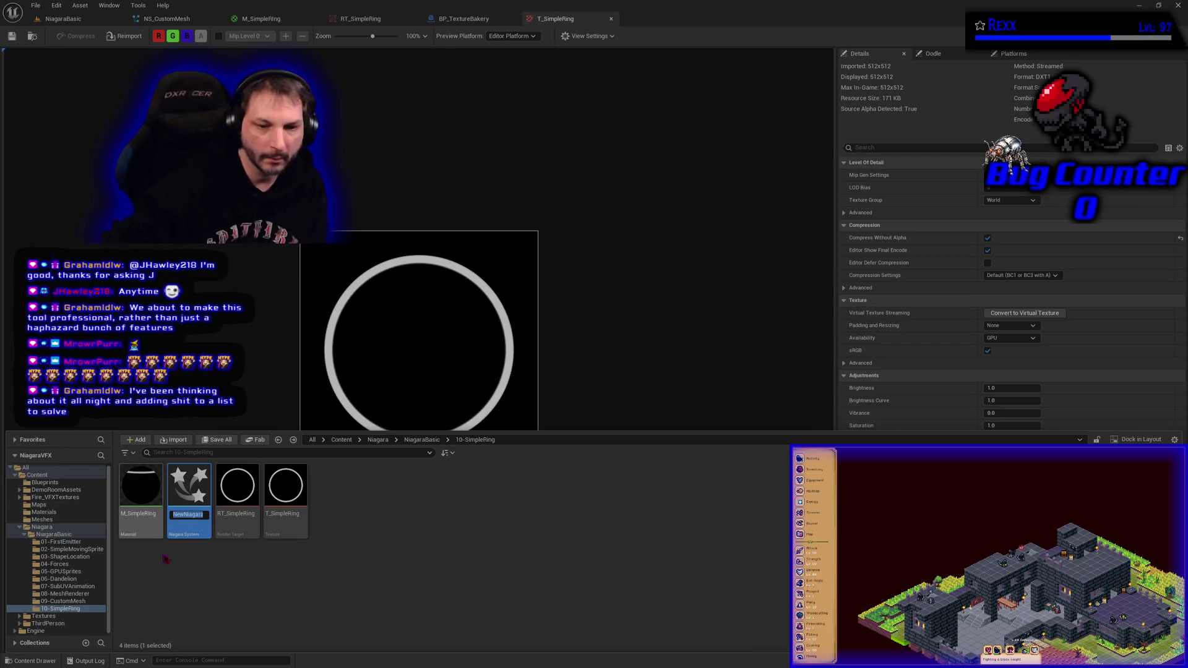
key("Return")
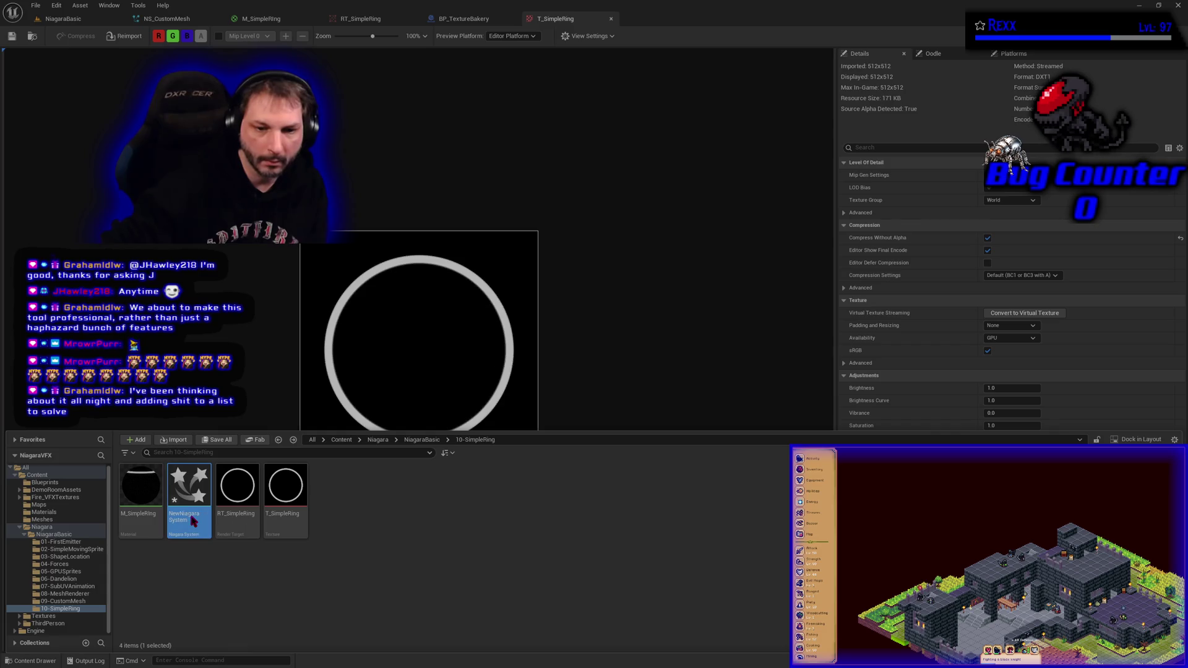
double_click(189, 514)
Step: Rename the new Niagara system asset to NS_SimpleRing
key("ctrl+space")
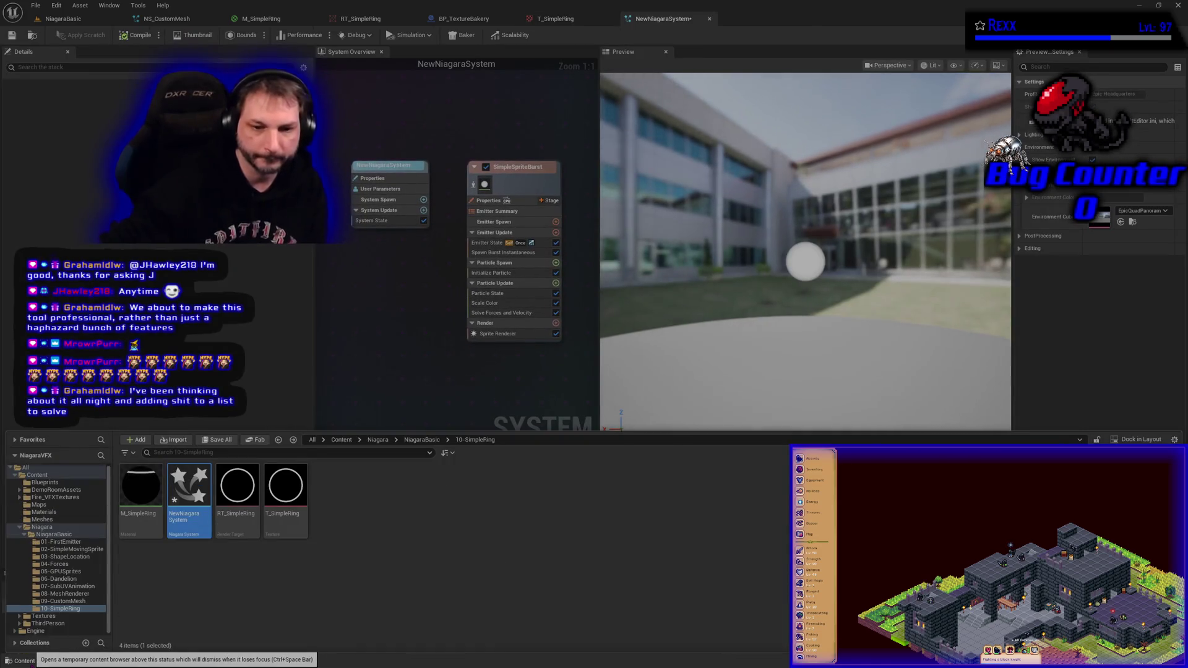
left_click(170, 528)
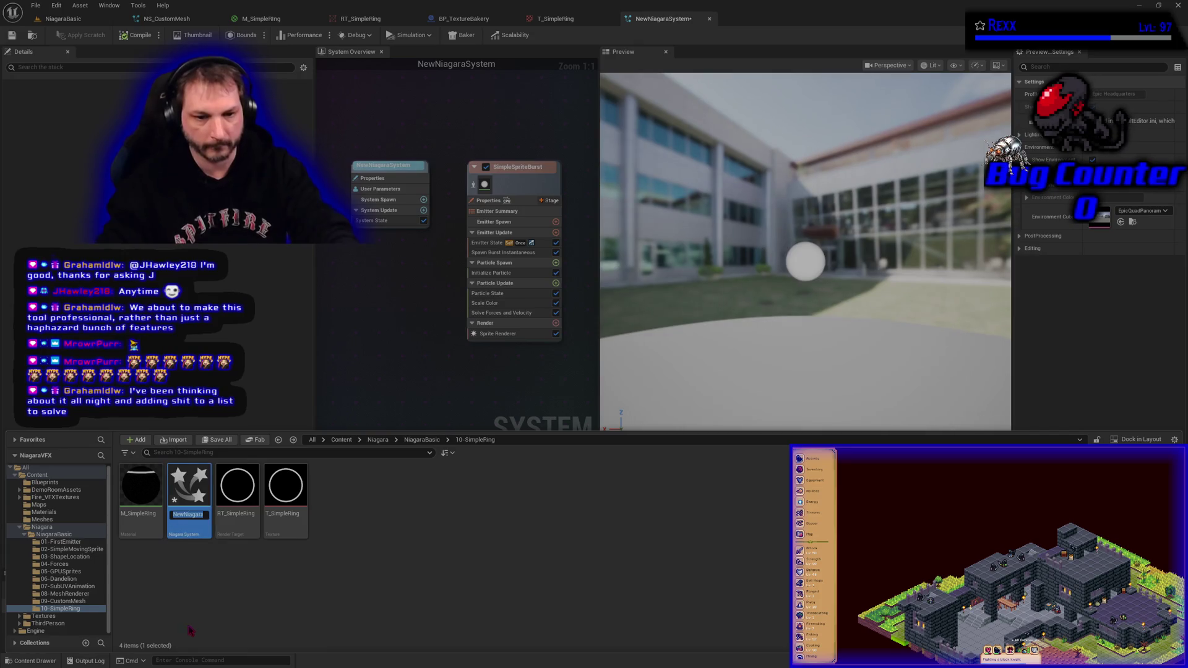
key("F2")
type("NS")
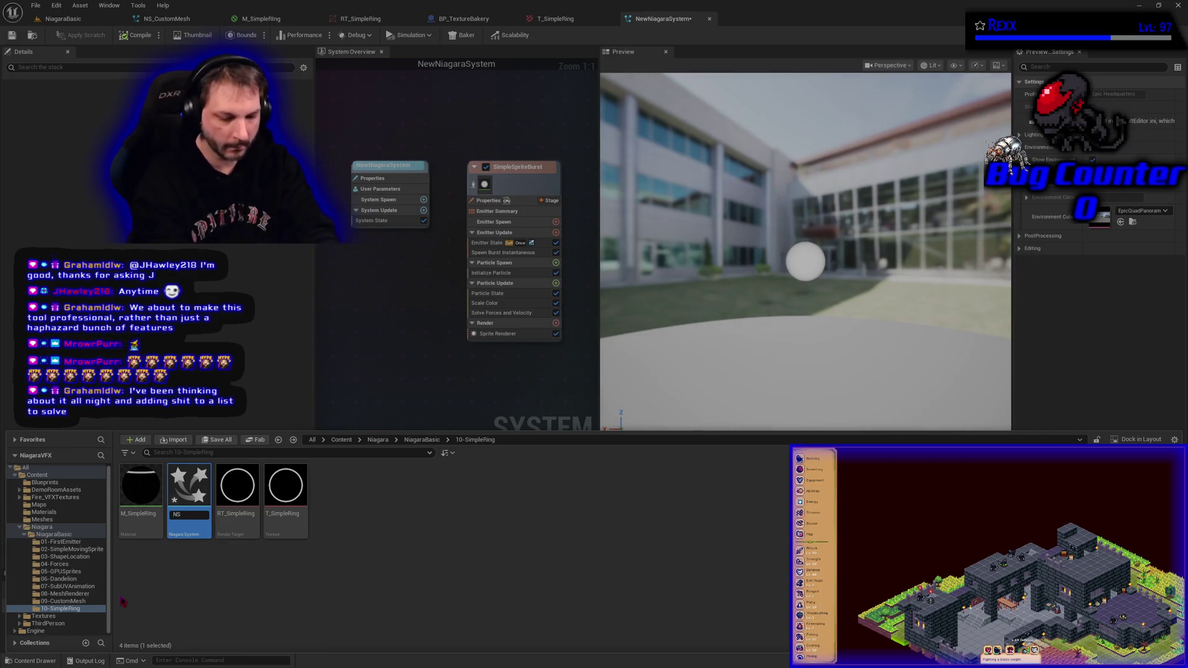
type("_SimpleRing")
key("Return")
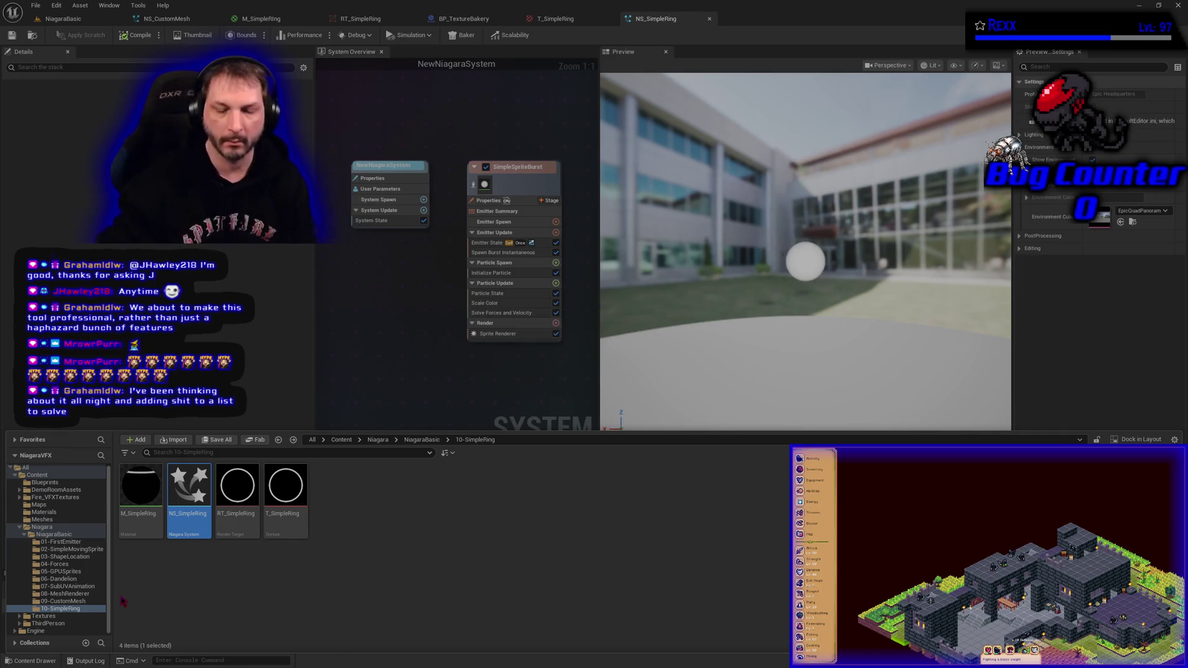
left_click(436, 333)
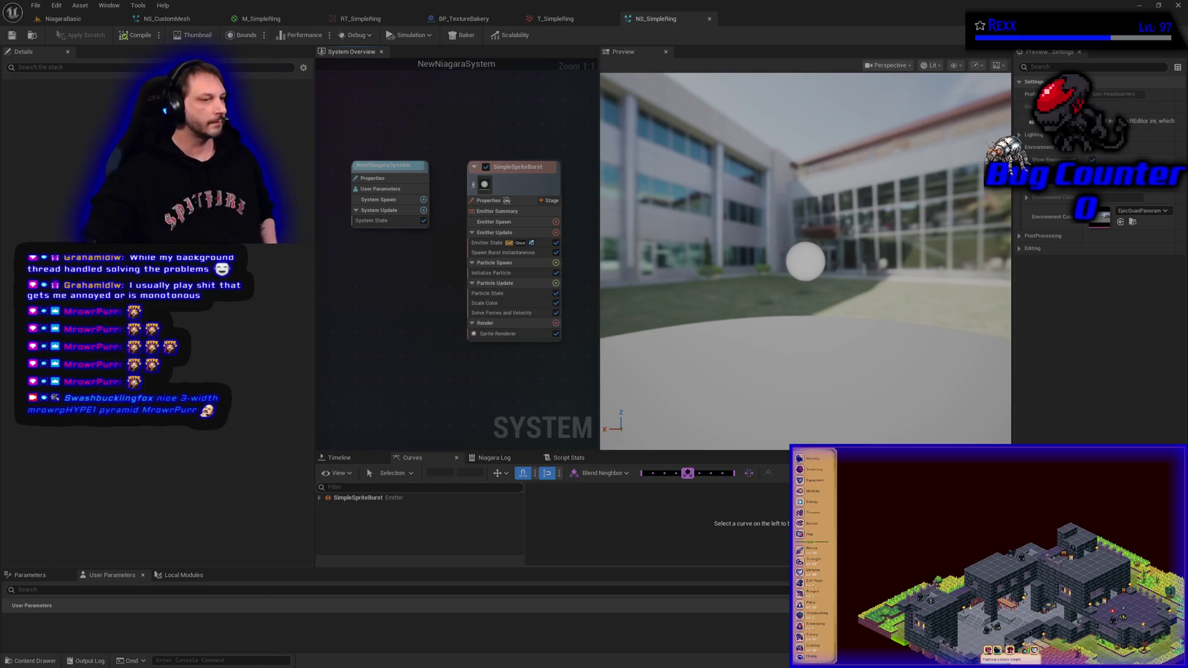
Step: Replace the emitter's sprite renderer with a Mesh Renderer
left_click(498, 333)
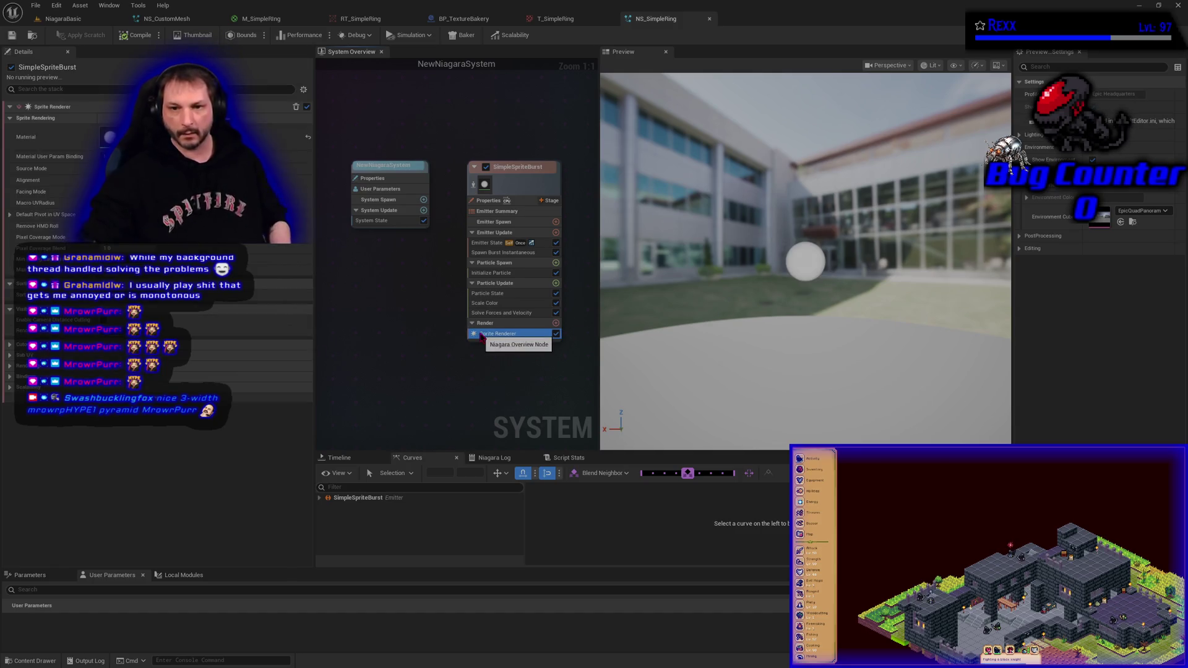
key("Delete")
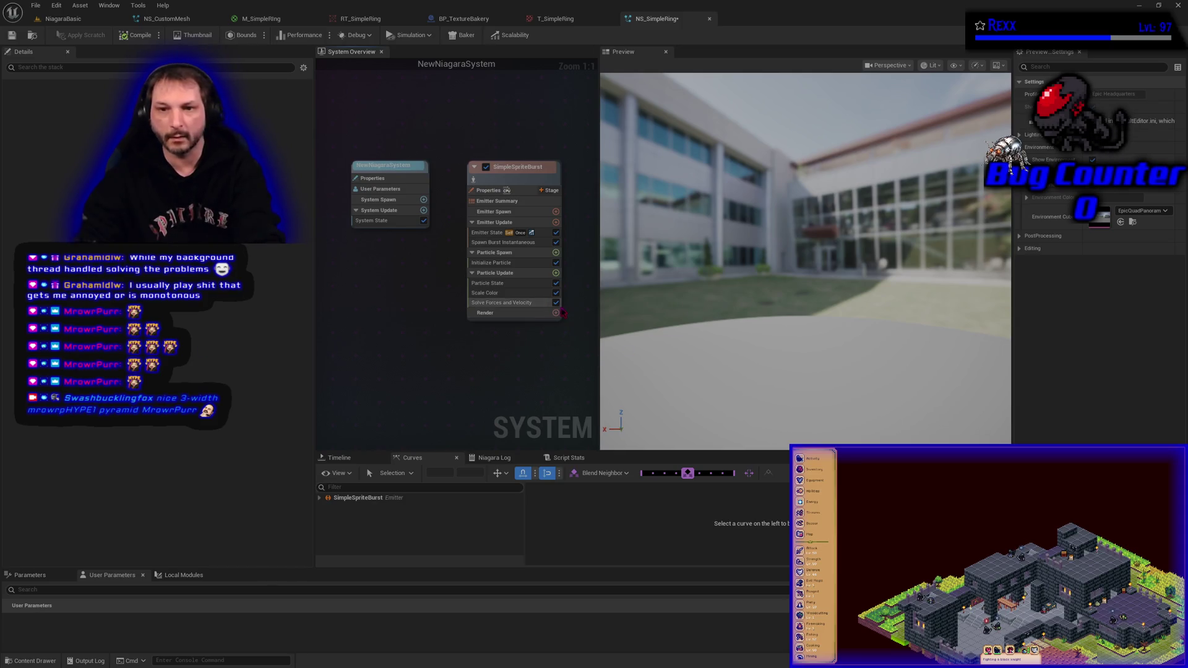
left_click(556, 313)
left_click(389, 379)
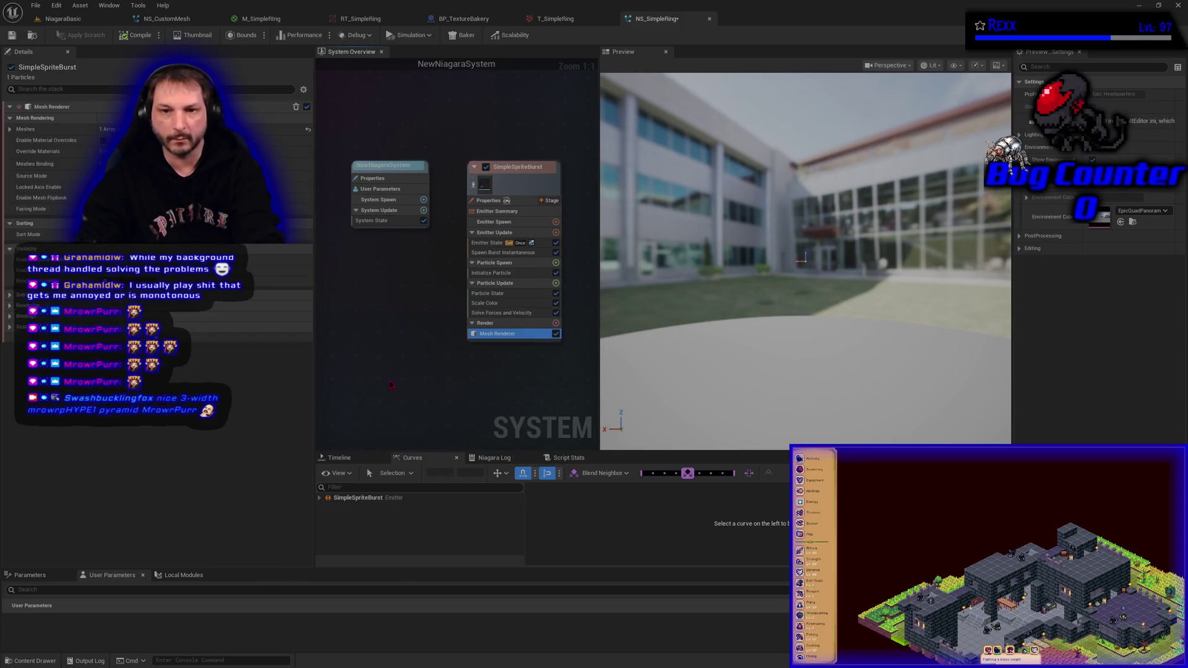
Step: Set the Mesh Renderer's first mesh to SM_PlaneFaceCamera, save, and expand Index [0]
left_click(10, 128)
left_click(179, 149)
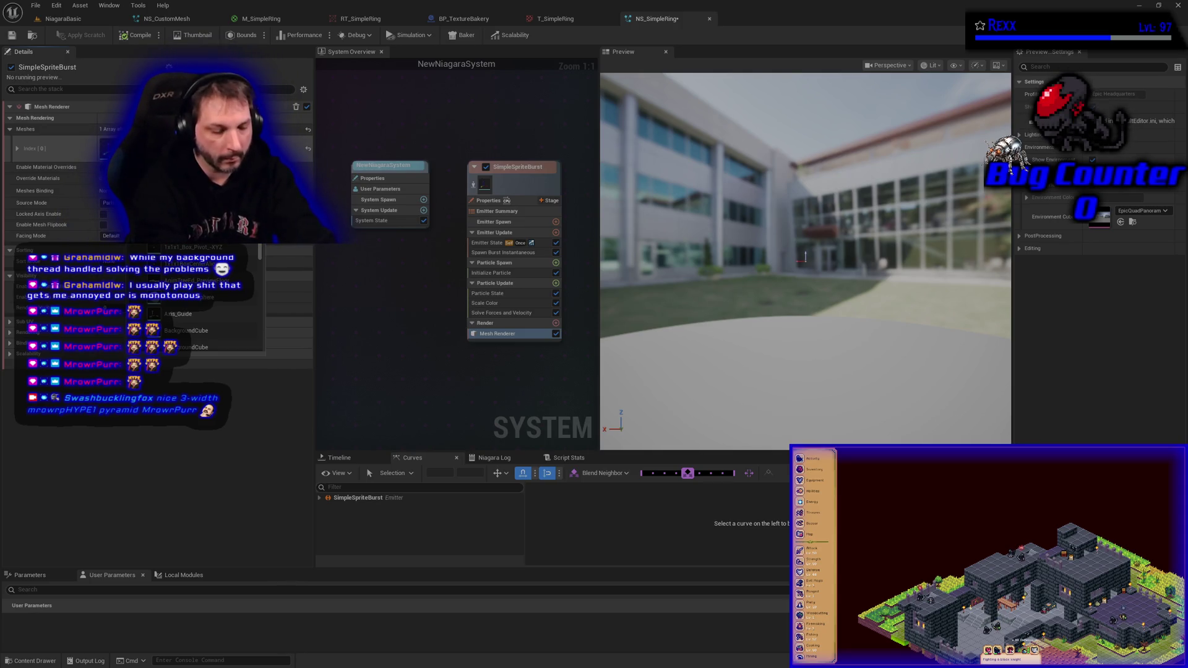
key("Escape")
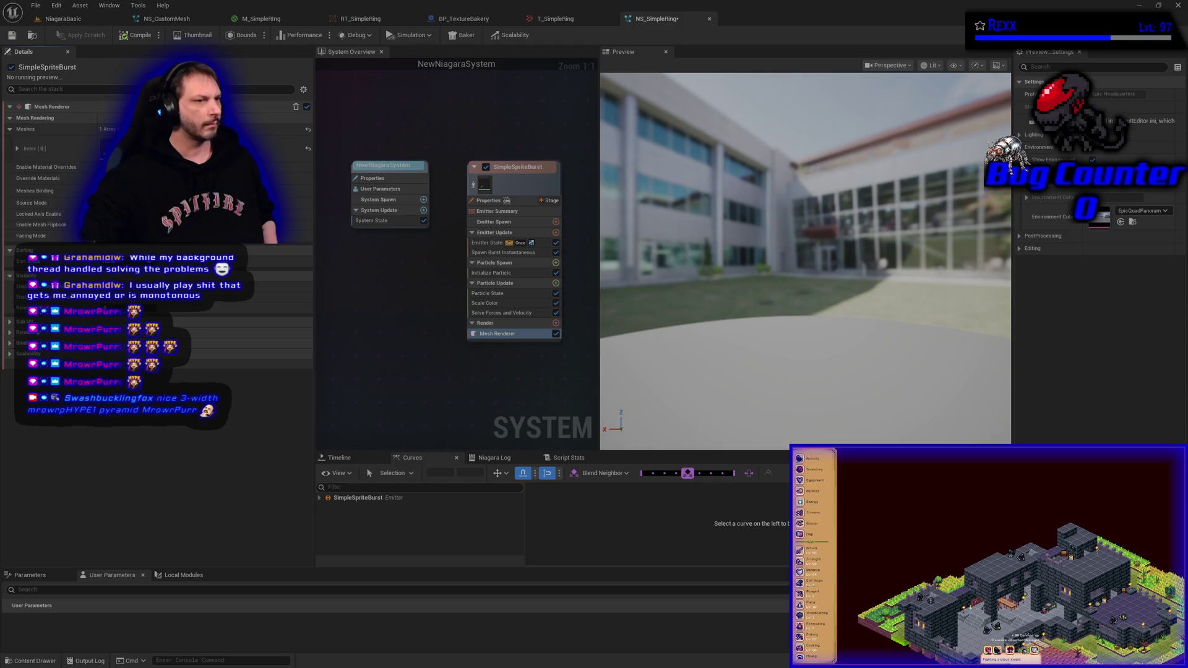
left_click(186, 148)
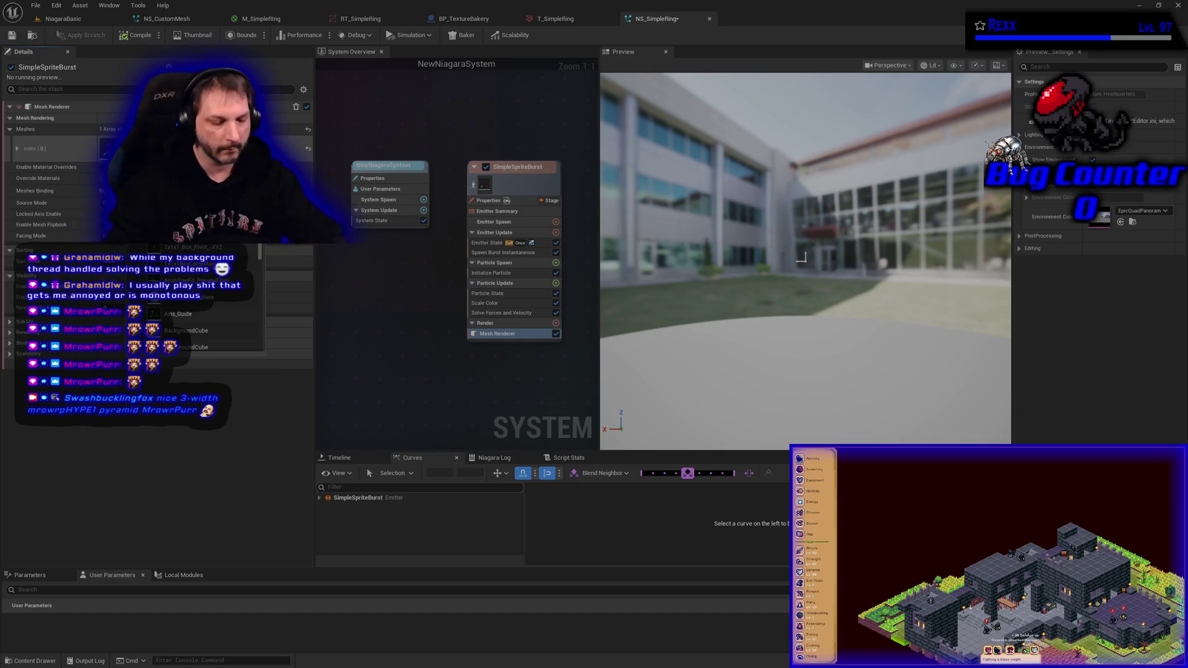
scroll(204, 297, "down", 3)
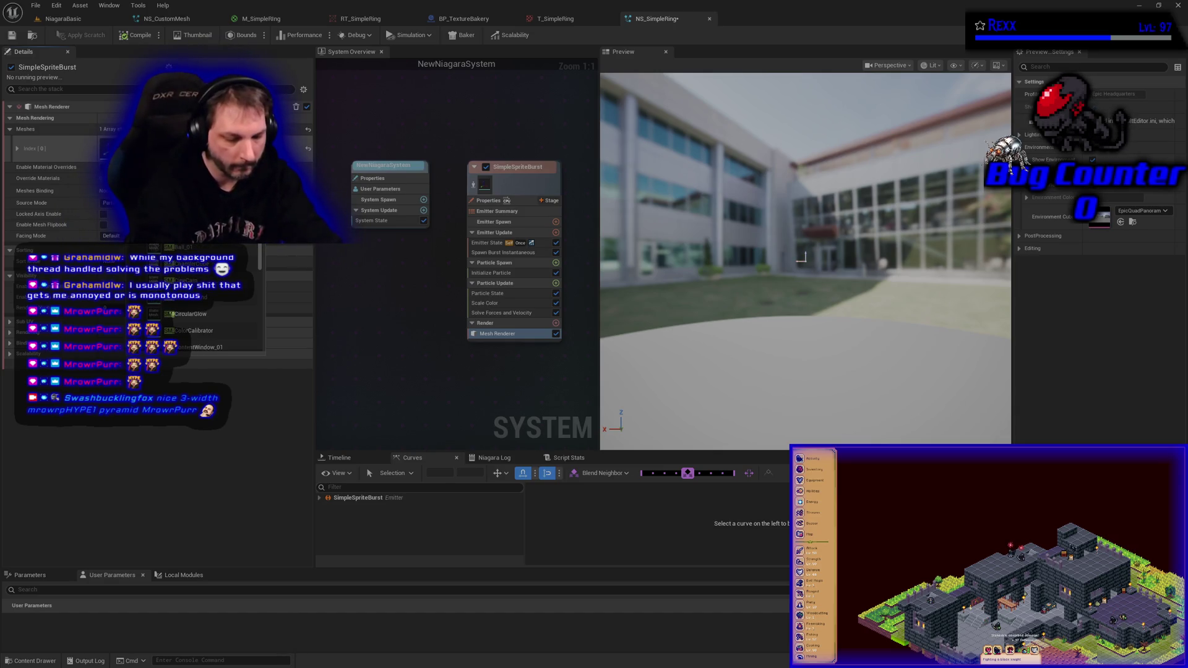
type("plane")
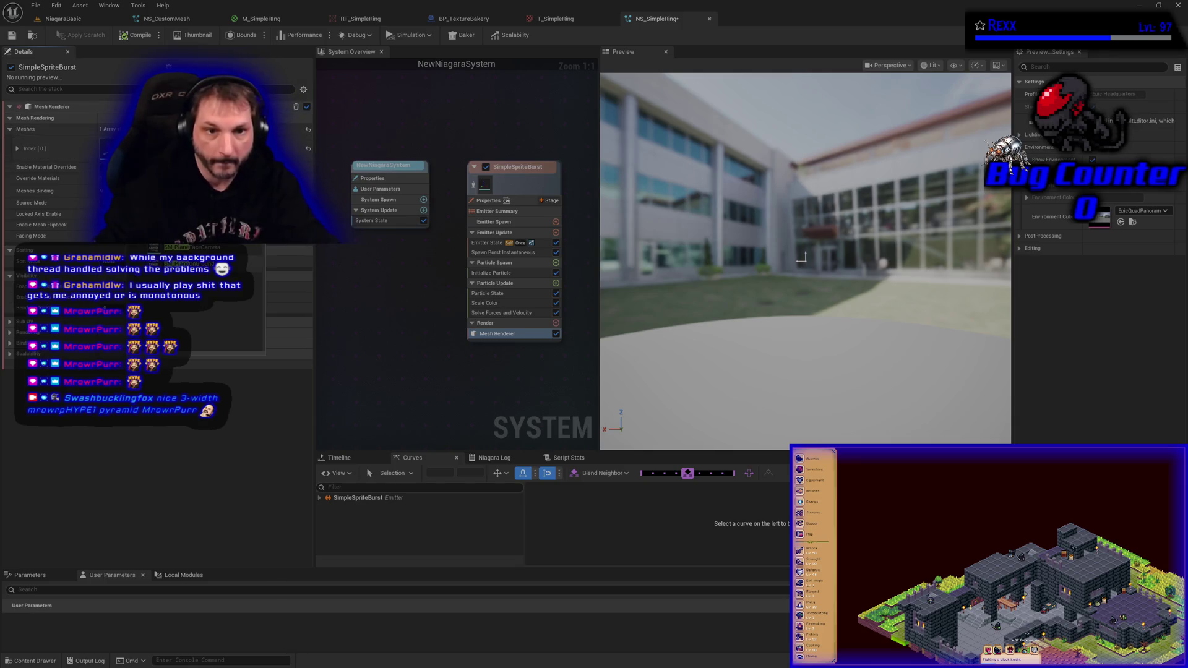
left_click(205, 247)
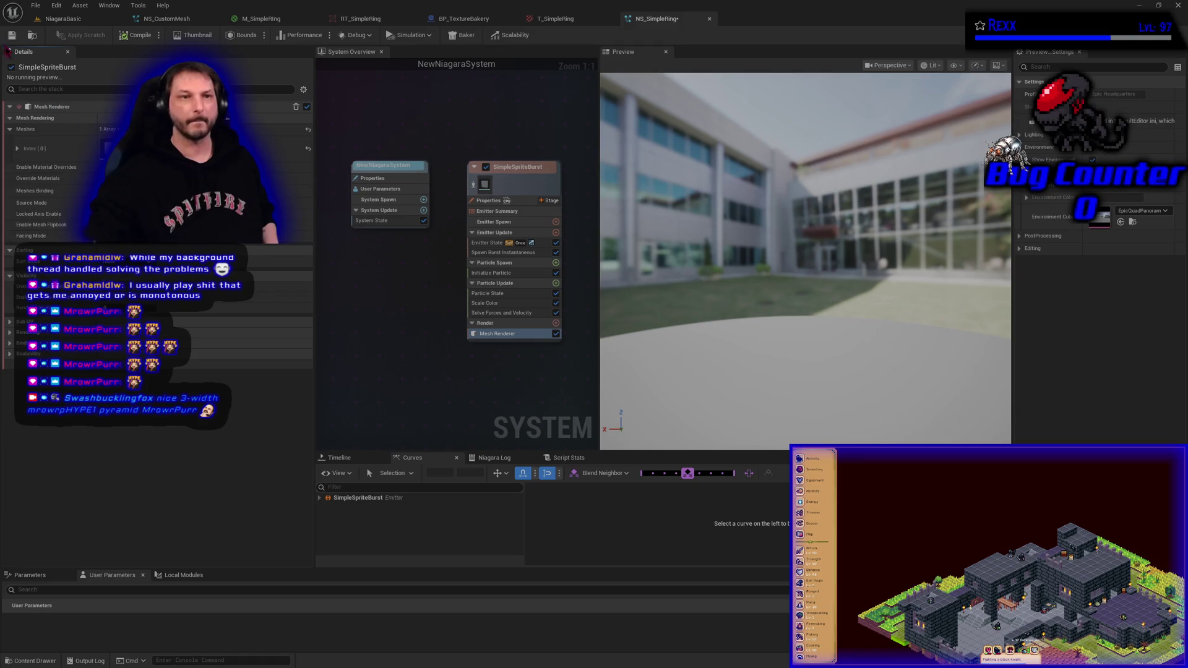
key("ctrl+s")
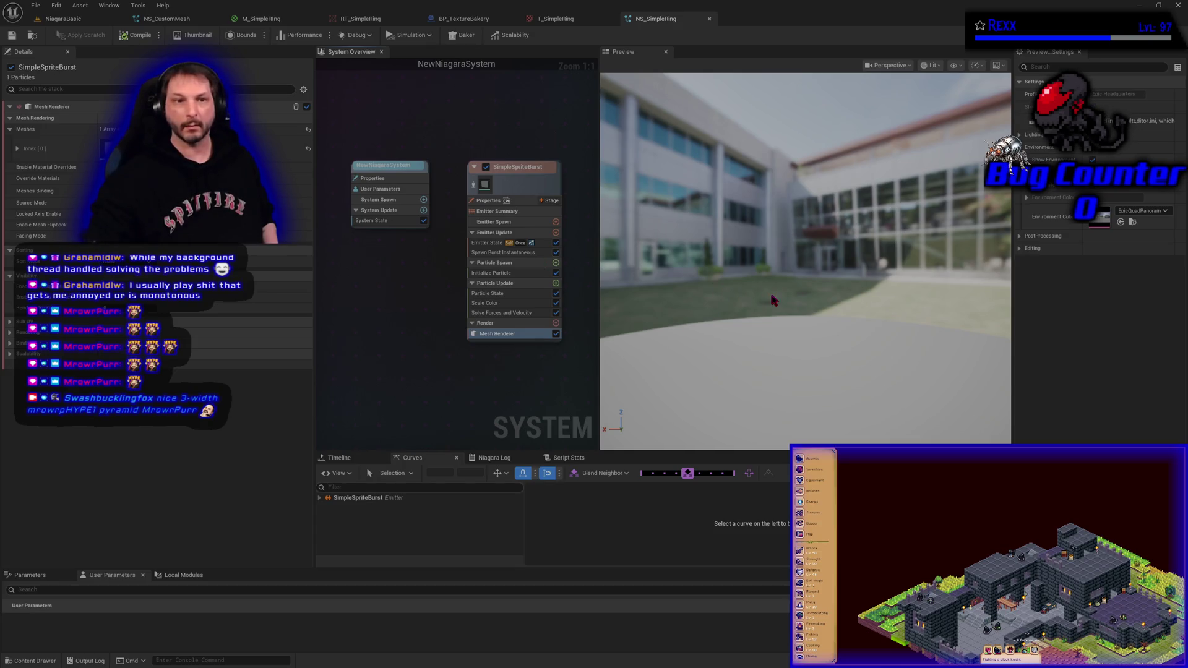
left_click(21, 153)
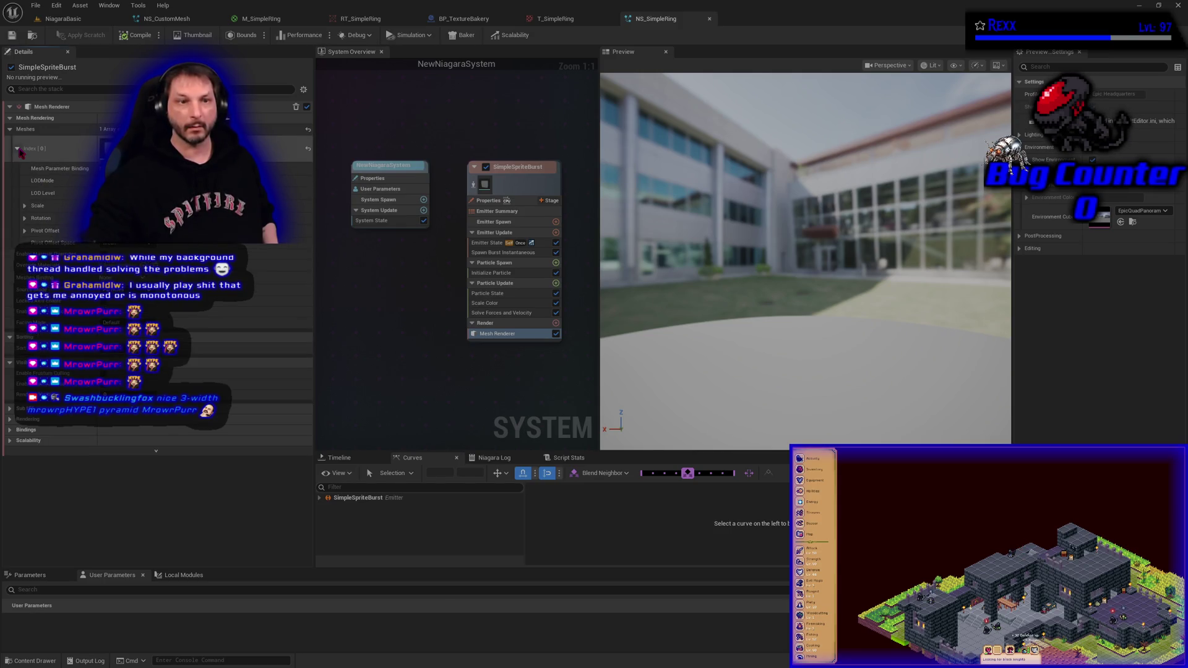
Step: Orbit the preview, switch to Front view and back to Perspective, then centre the plane particle
left_click(542, 194)
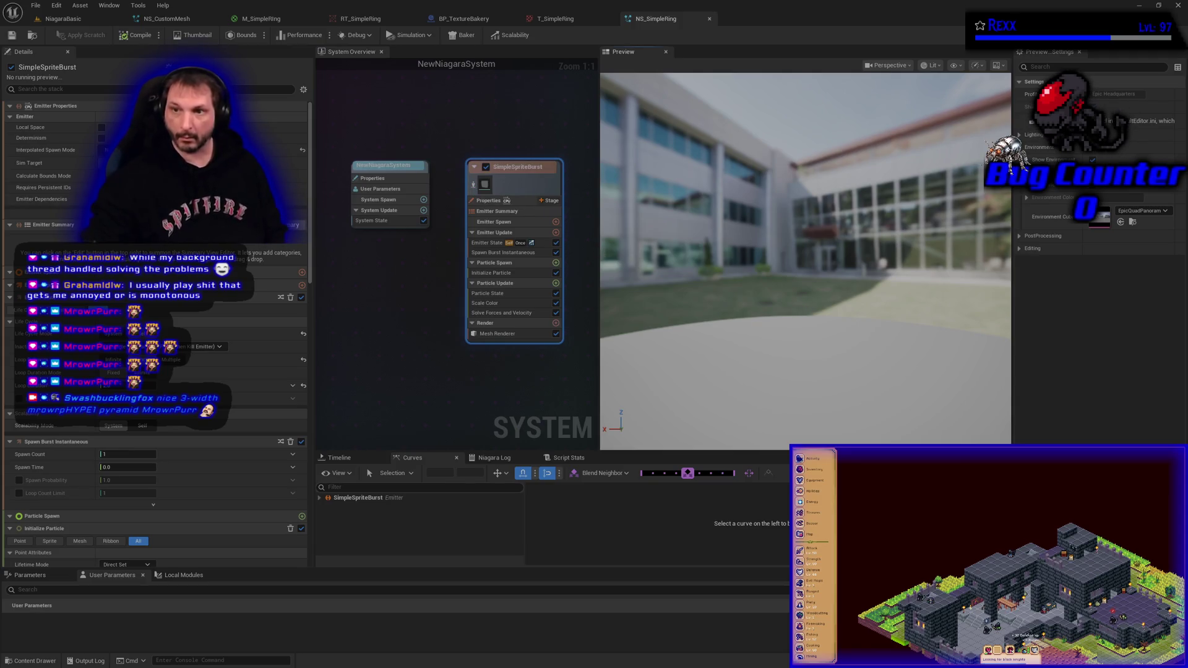
mouse_move(840, 240)
left_mouse_down()
mouse_move(823, 279)
mouse_move(817, 248)
mouse_move(712, 247)
mouse_move(798, 247)
left_mouse_up()
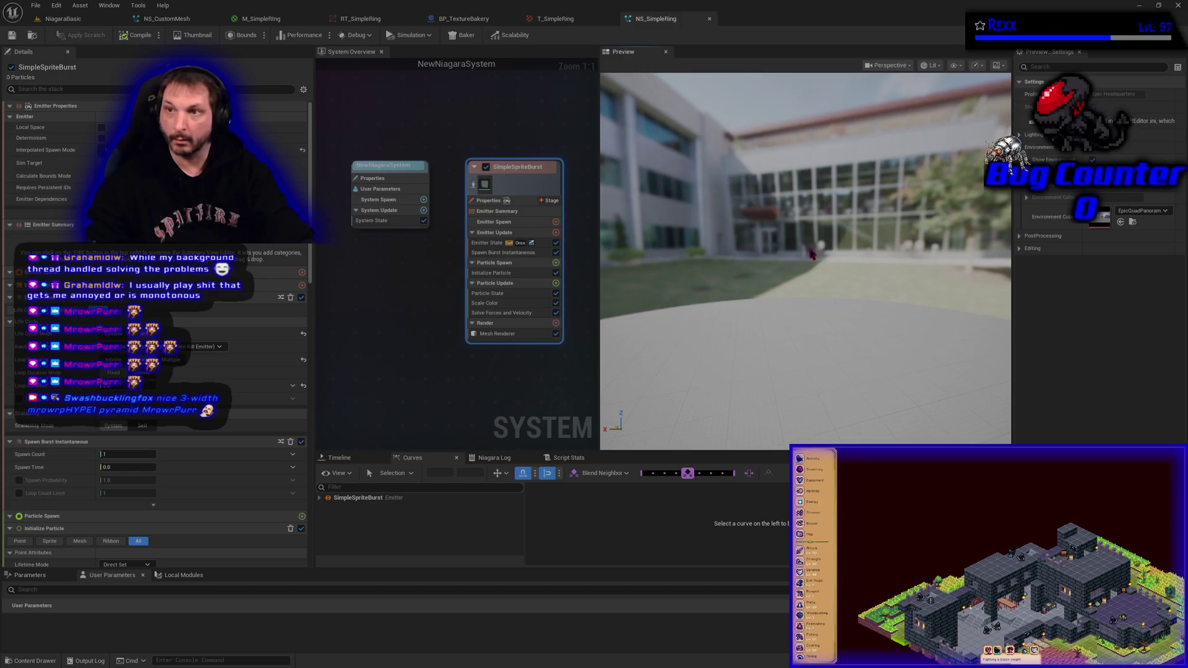
left_click(894, 64)
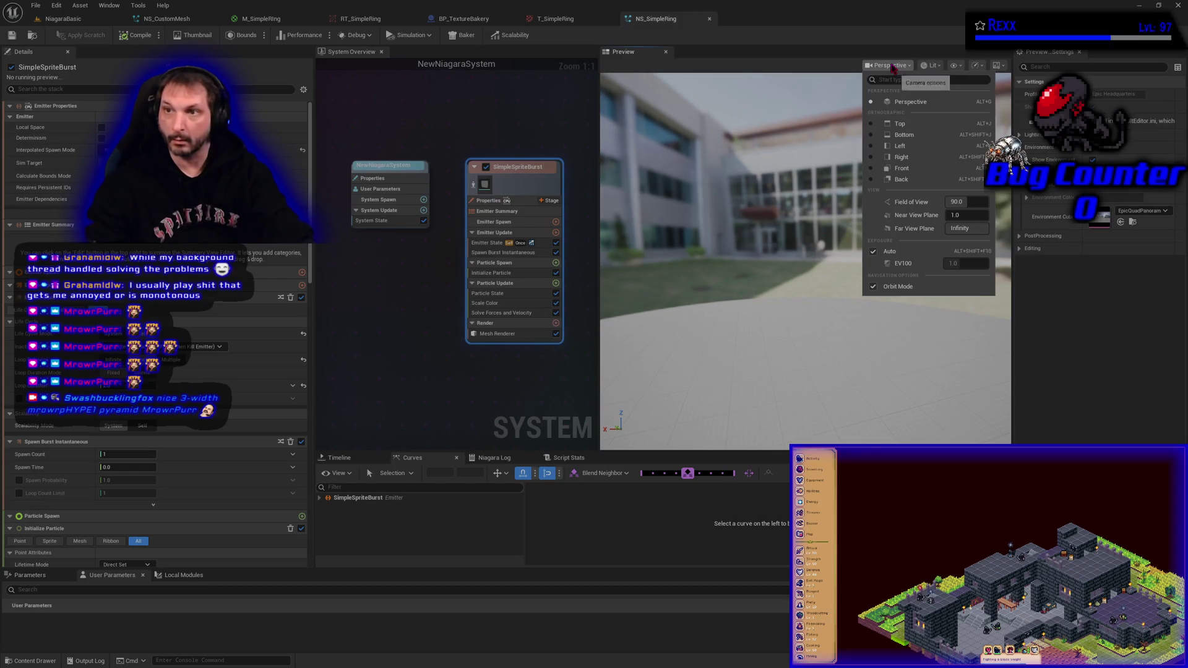
left_click(908, 175)
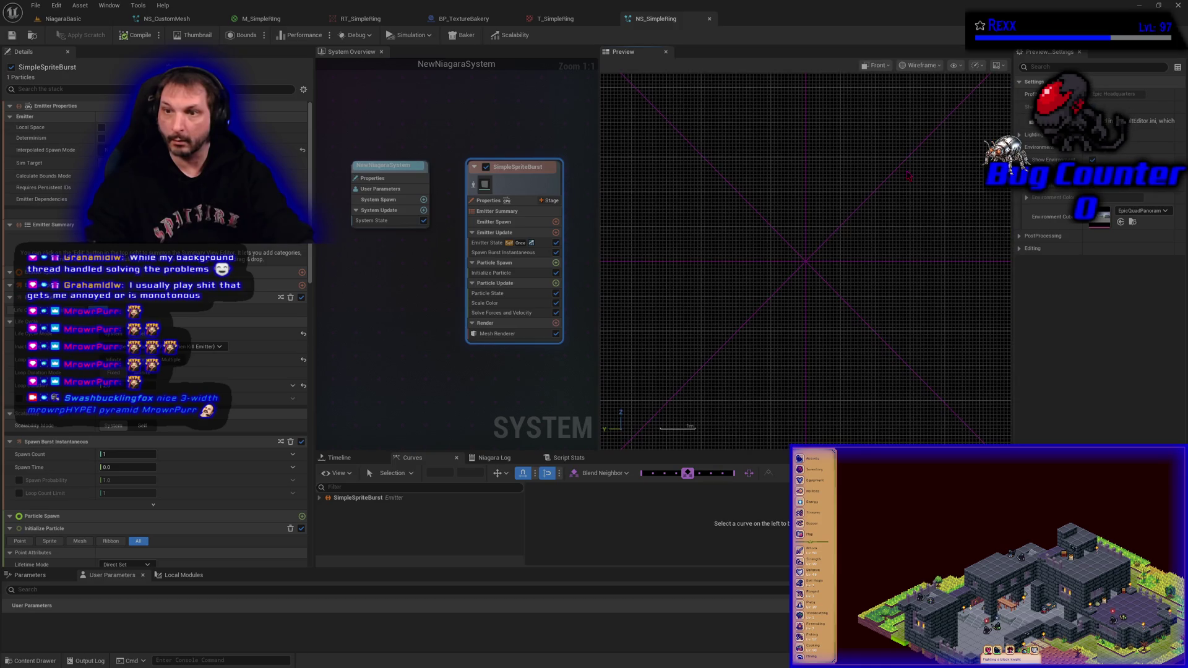
left_click(876, 65)
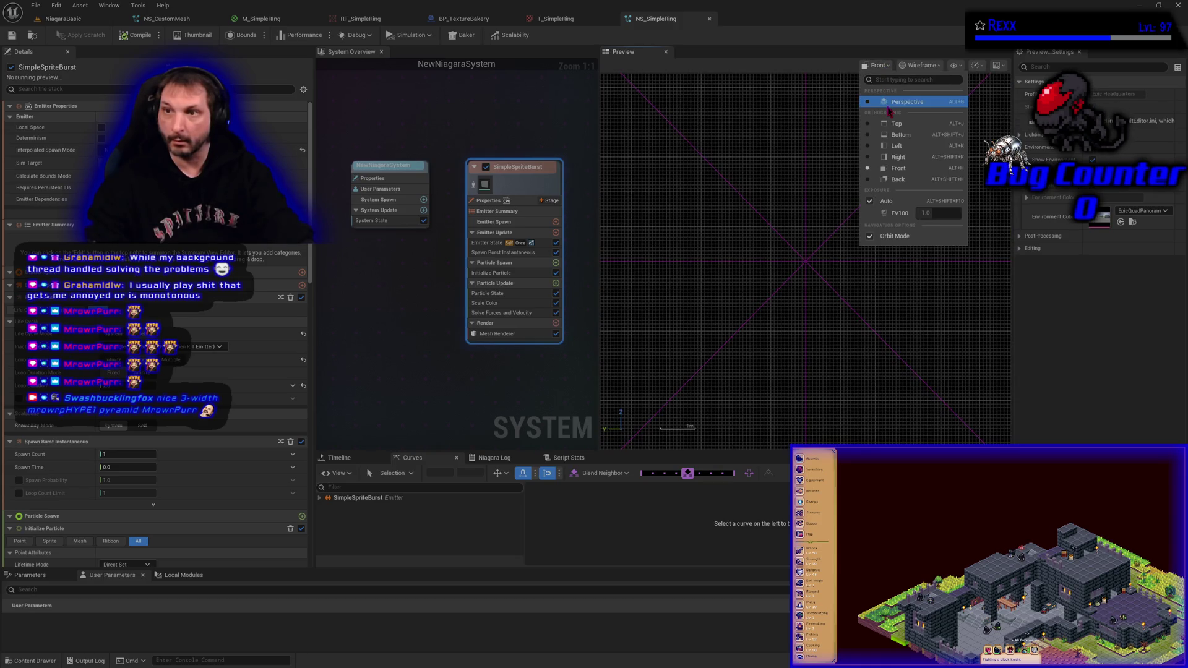
left_click(889, 104)
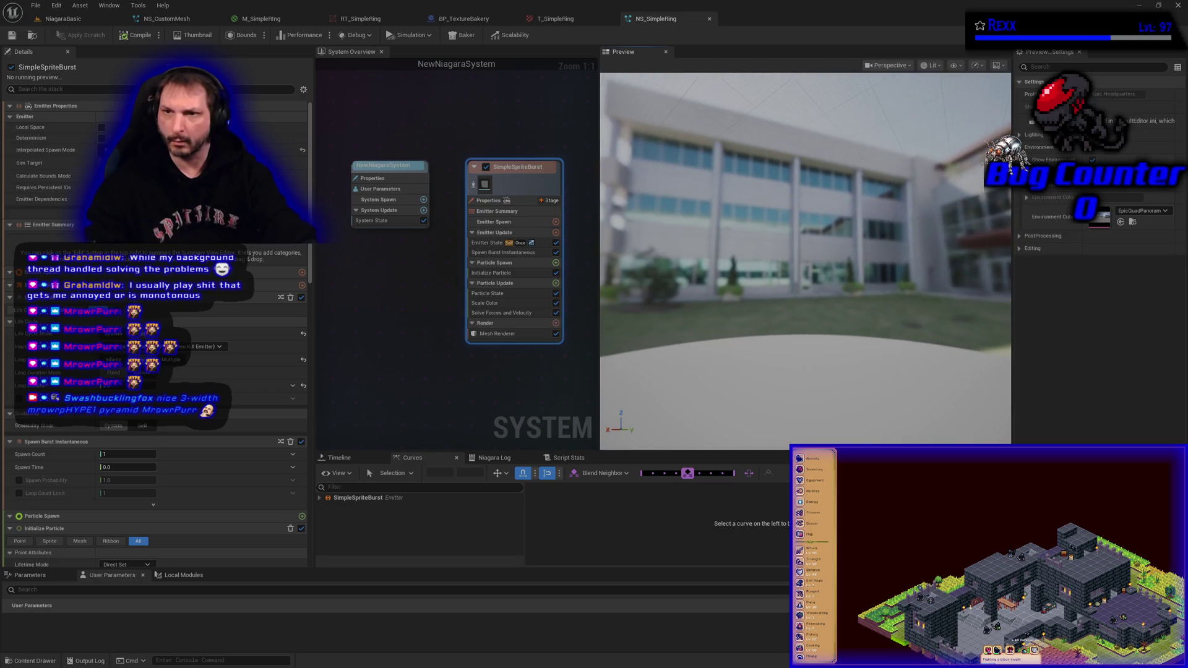
mouse_move(805, 279)
left_mouse_down()
mouse_move(804, 260)
mouse_move(829, 291)
mouse_move(743, 289)
left_mouse_up()
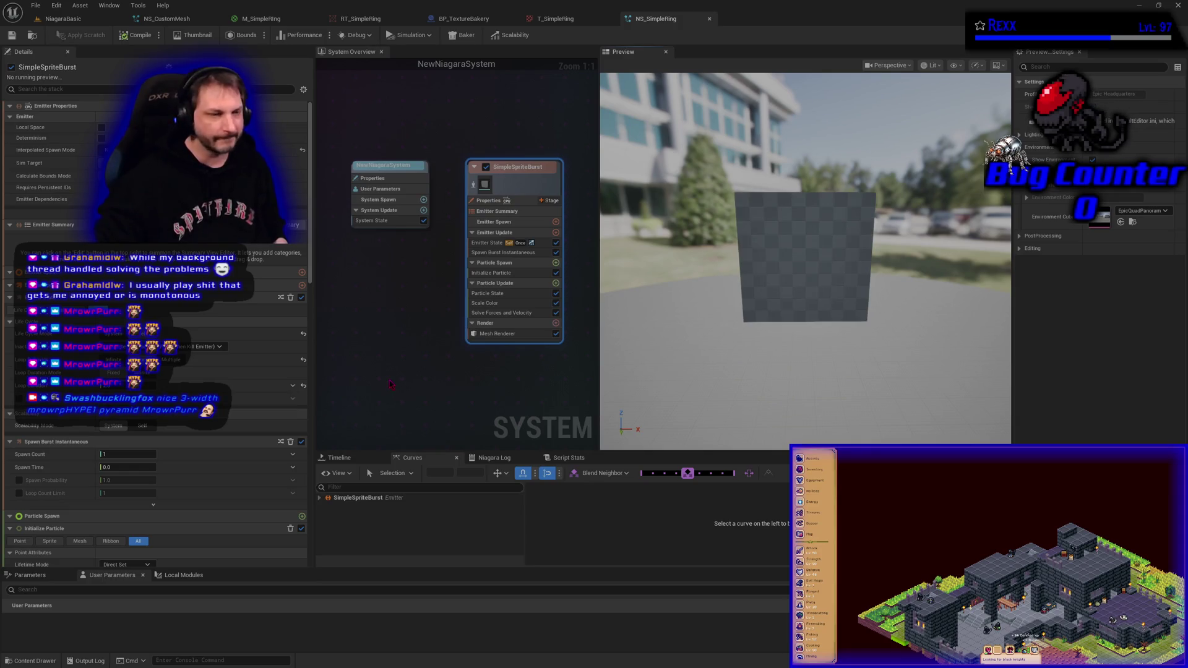
Step: Deselect the emitter, then select the SimpleSpriteBurst Mesh Renderer row to show its properties
left_click(458, 391)
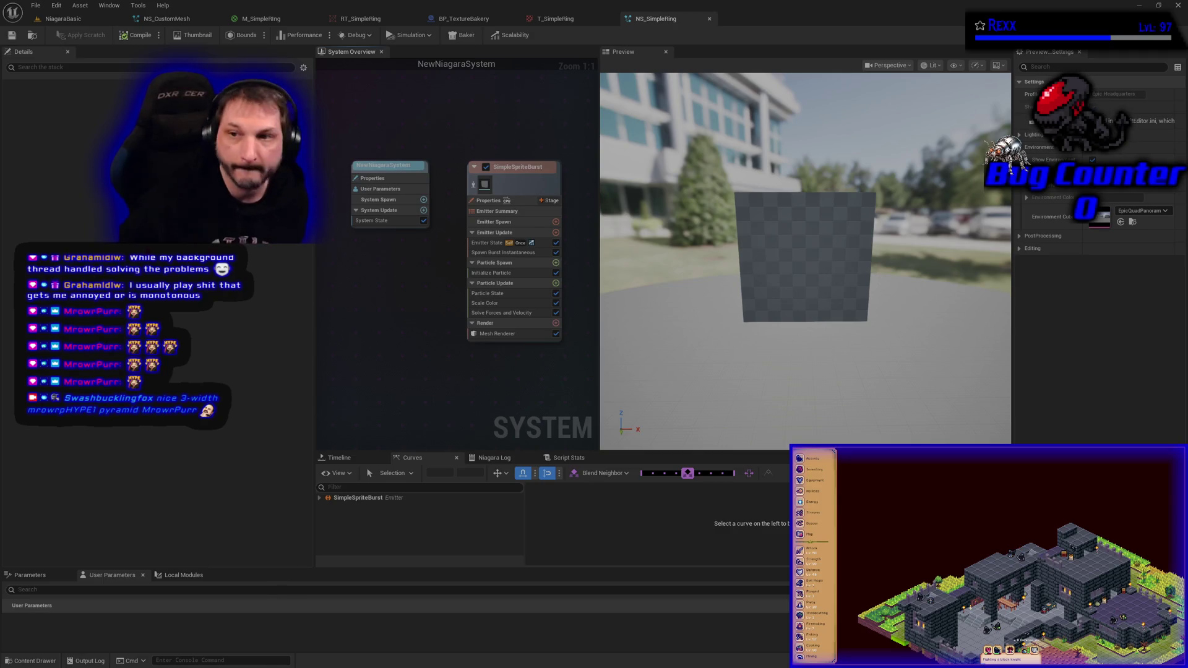
left_click(472, 333)
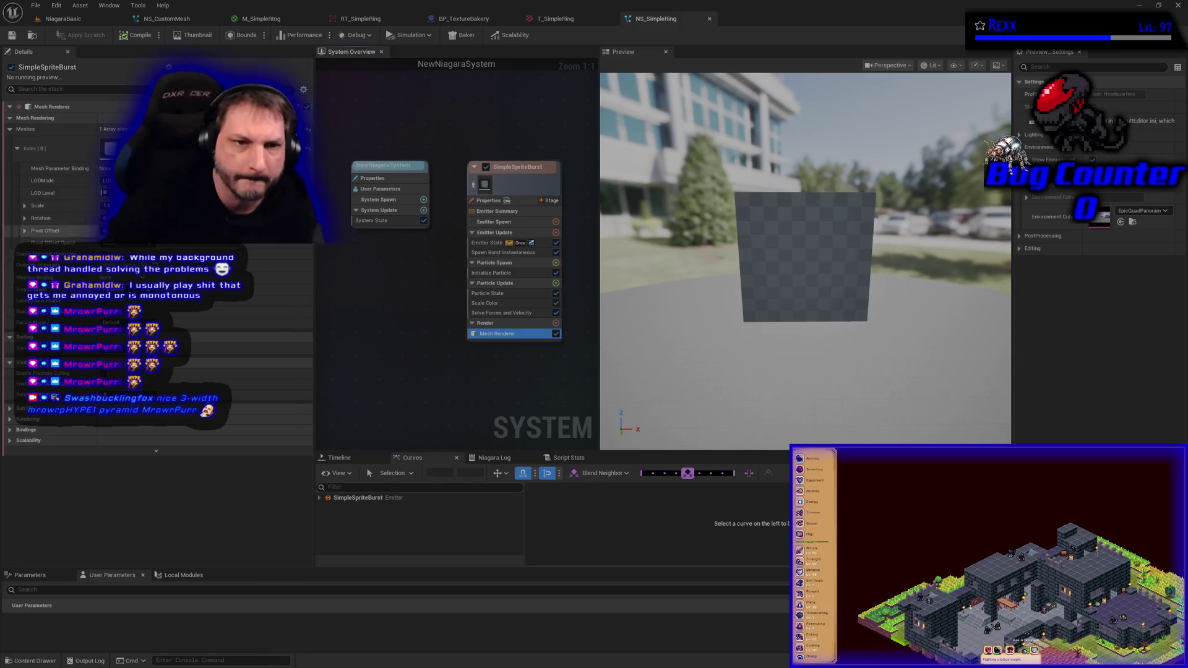
Step: Enable Material Overrides on the Mesh Renderer and expand Override Materials element 0
left_click(106, 255)
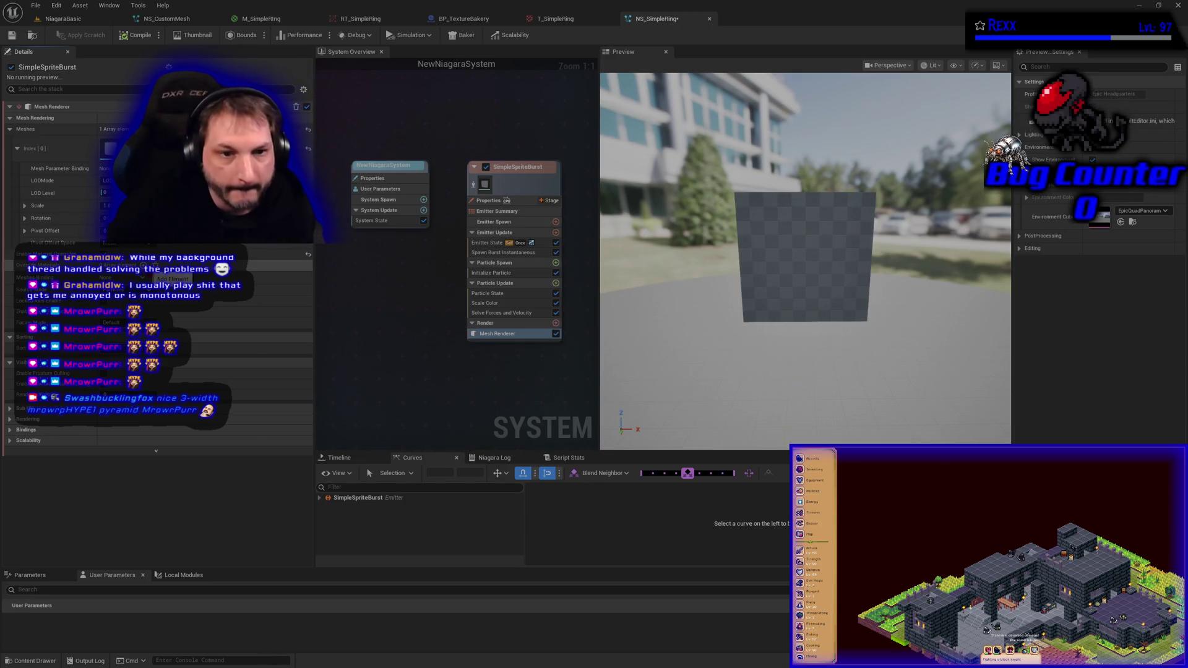
left_click(9, 265)
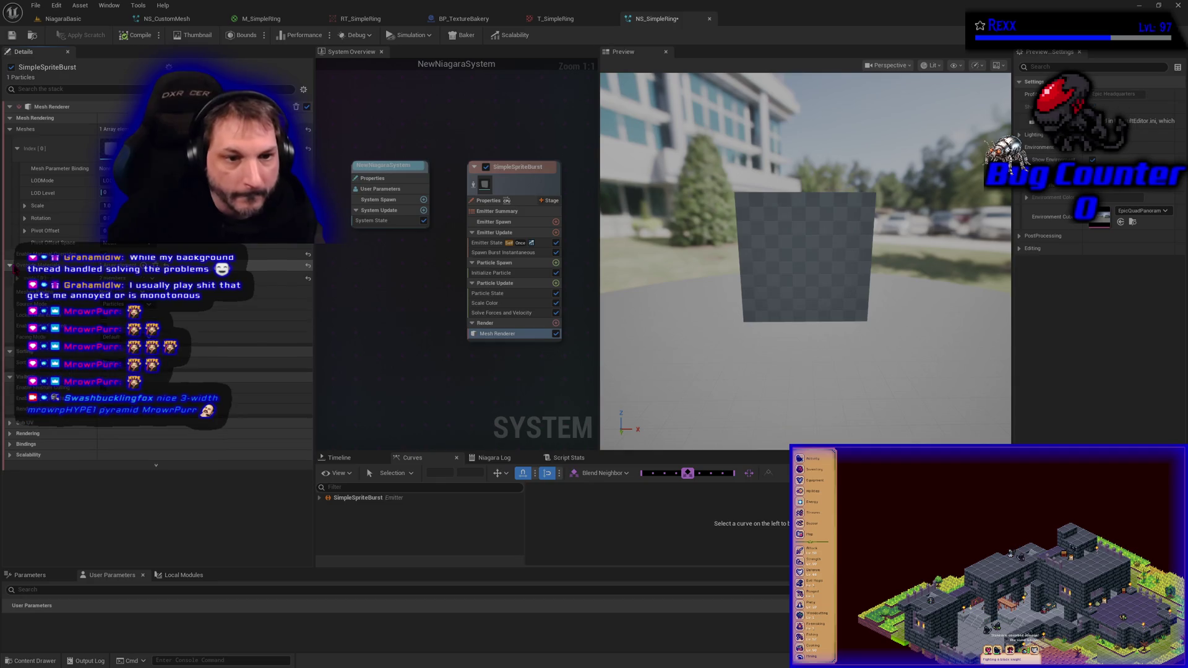
left_click(17, 278)
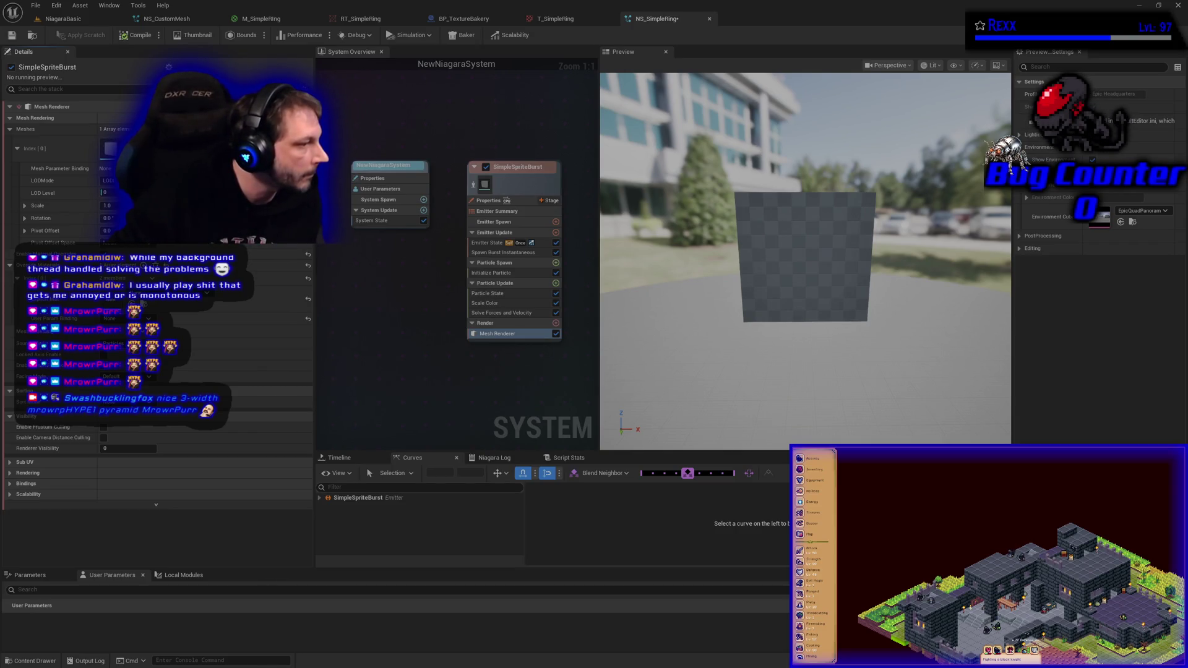
left_click(30, 661)
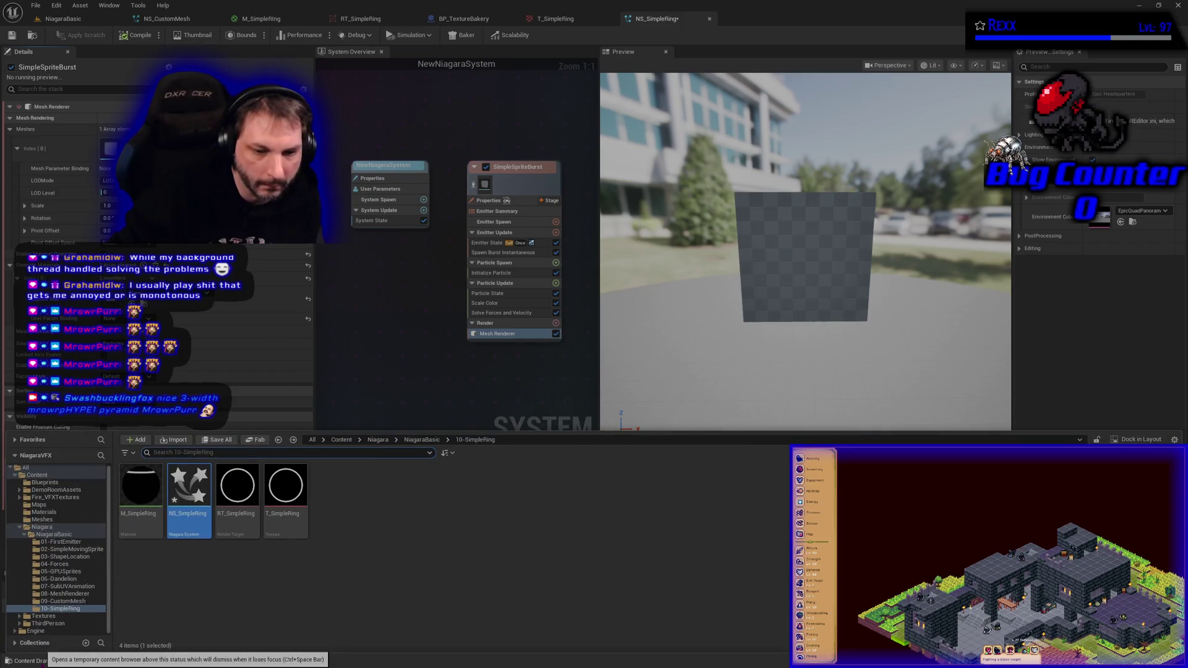
Step: Create a material instance from M_SingleTextMaster_Additive in the Materials folder
left_click(42, 520)
left_click(43, 513)
left_click(182, 504)
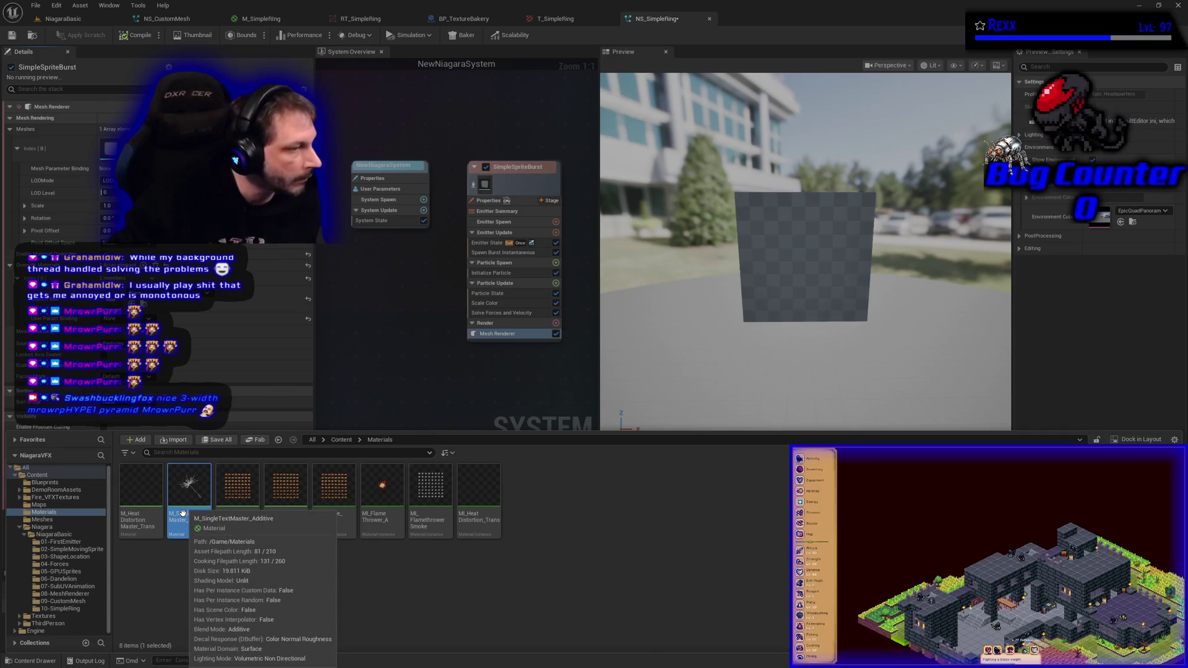
right_click(183, 512)
left_click(217, 273)
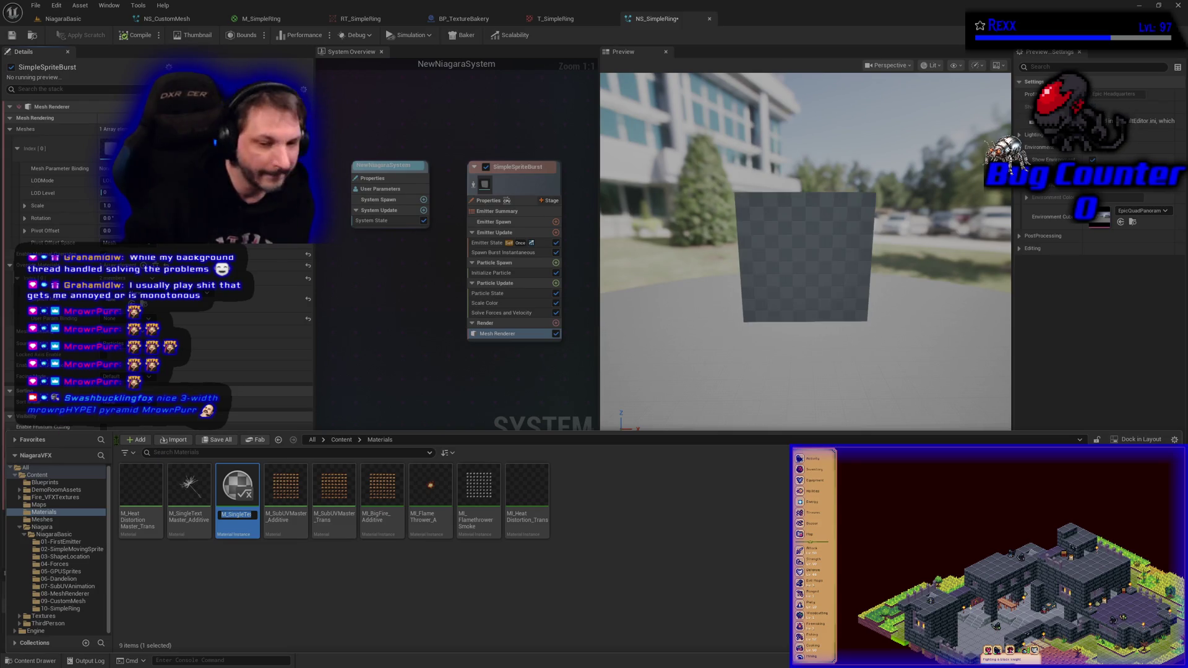
Step: Rename the instance to MI_SimpleRing_Additive_Inst and open it for editing
key("End")
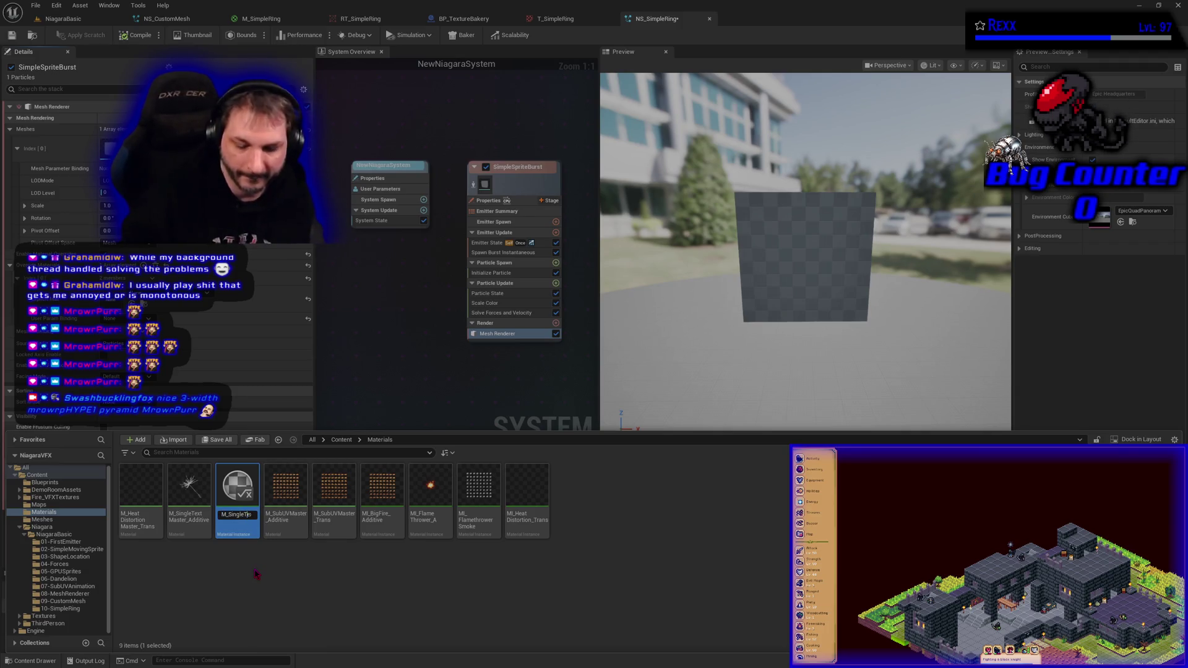
key("Right")
key("Right")
key("Right")
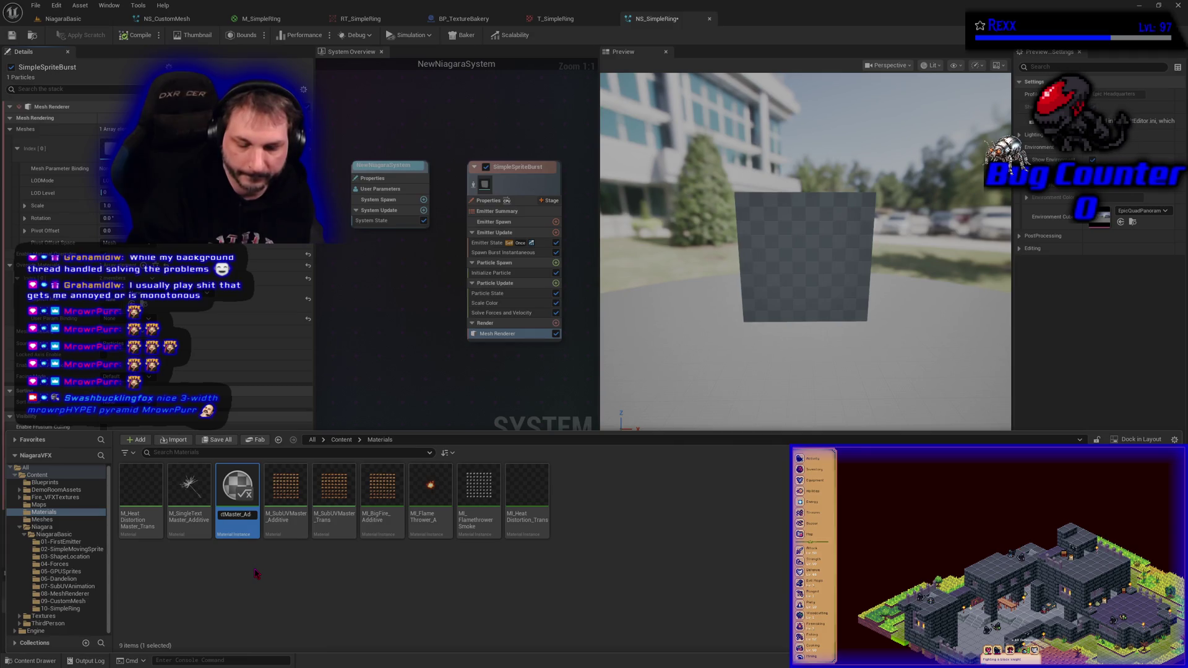
key("Right")
key("Right")
key("Right")
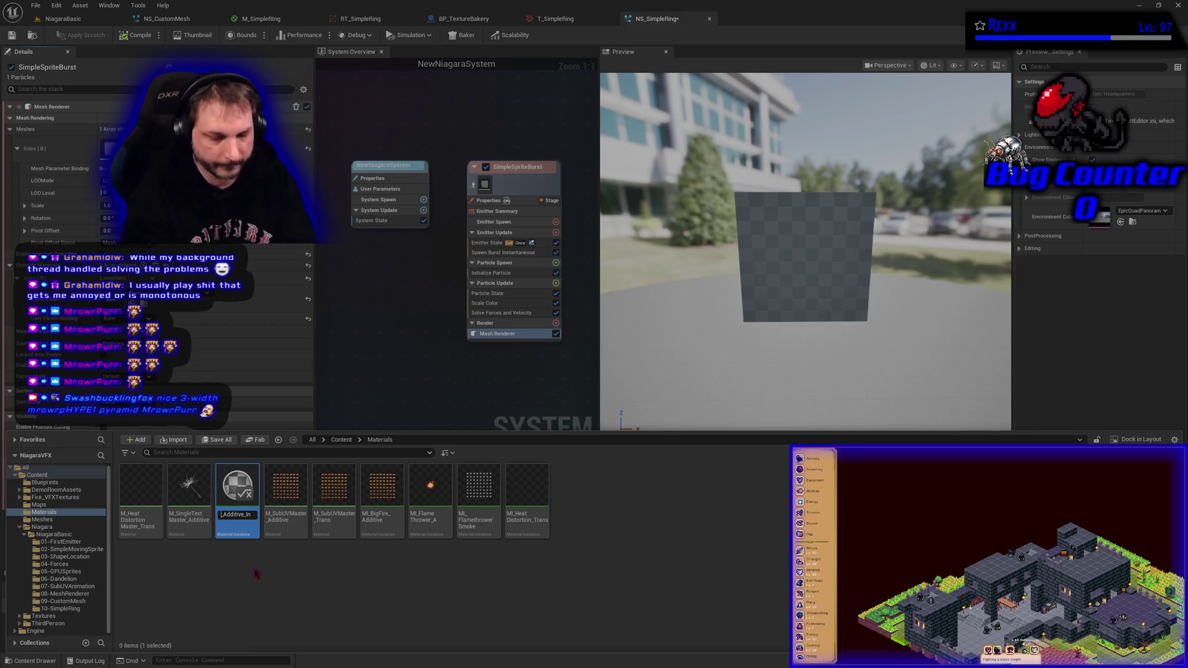
key("BackSpace")
key("BackSpace")
key("BackSpace")
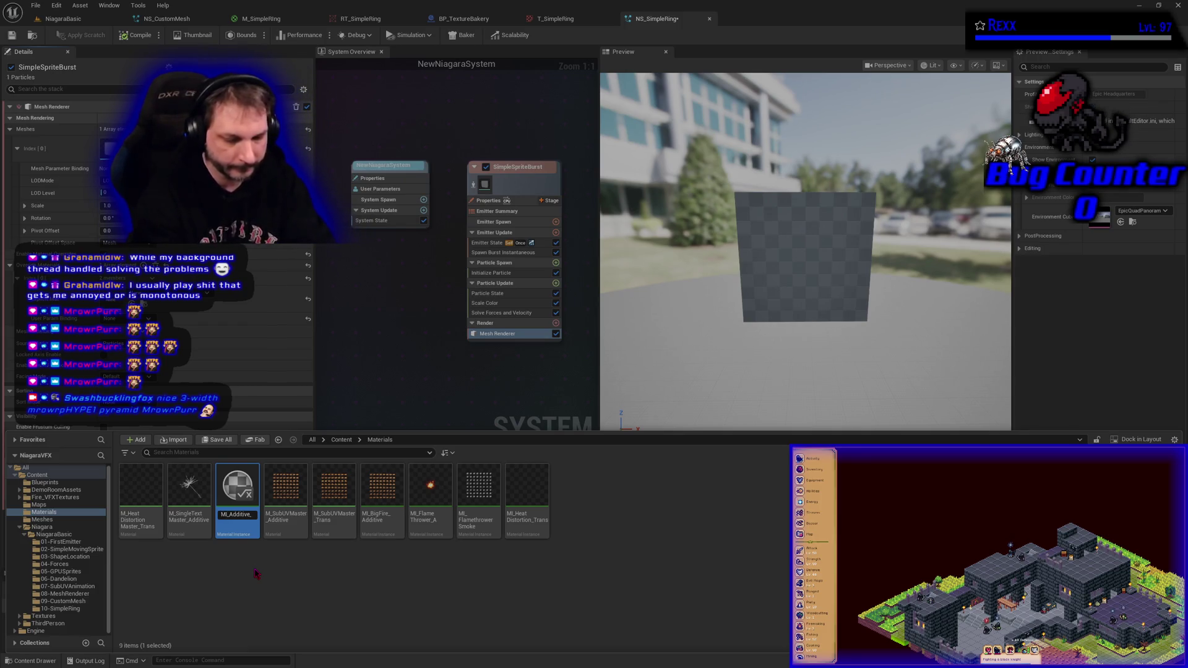
type("Sim_")
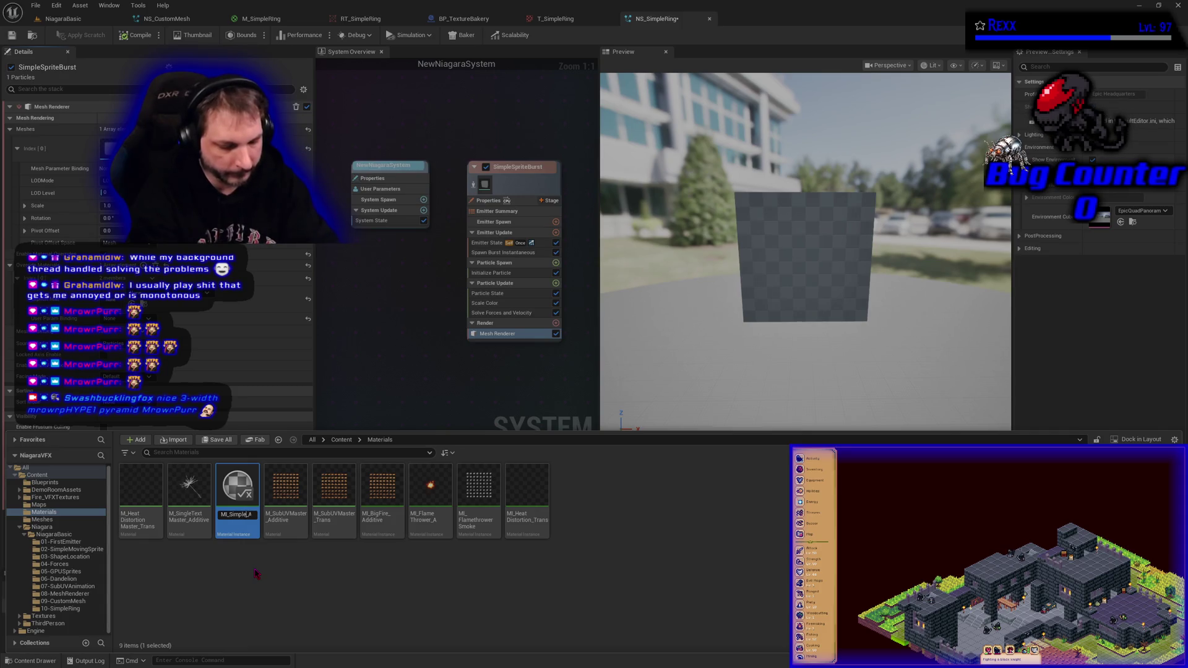
type("ng")
key("Return")
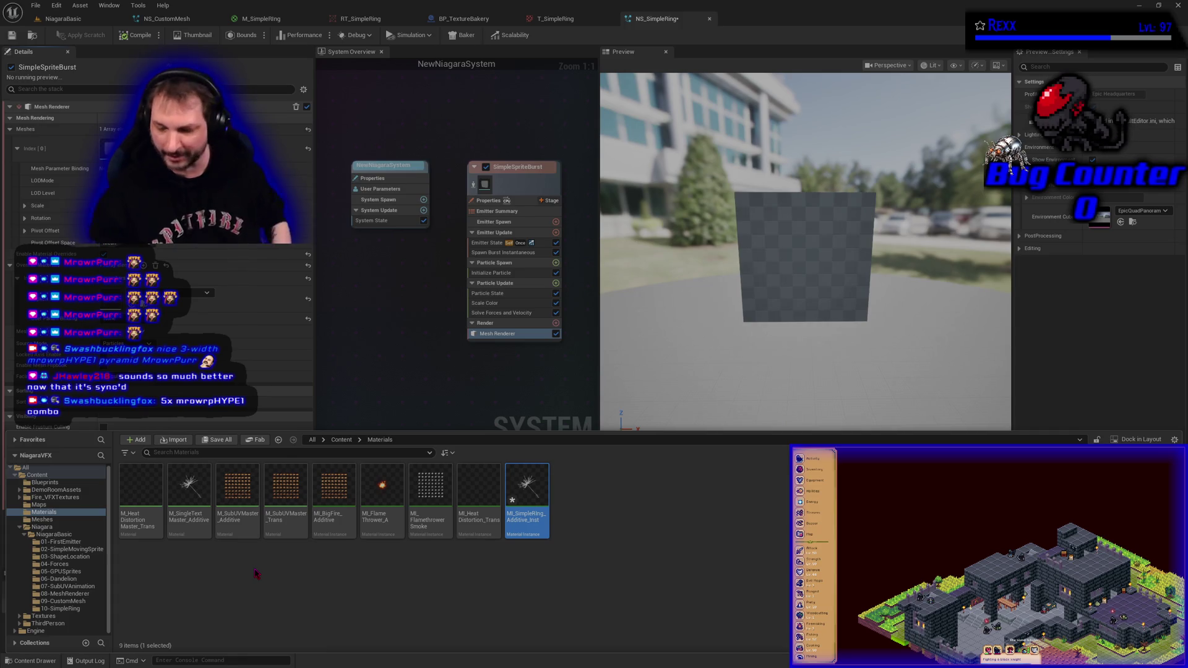
left_click(298, 591)
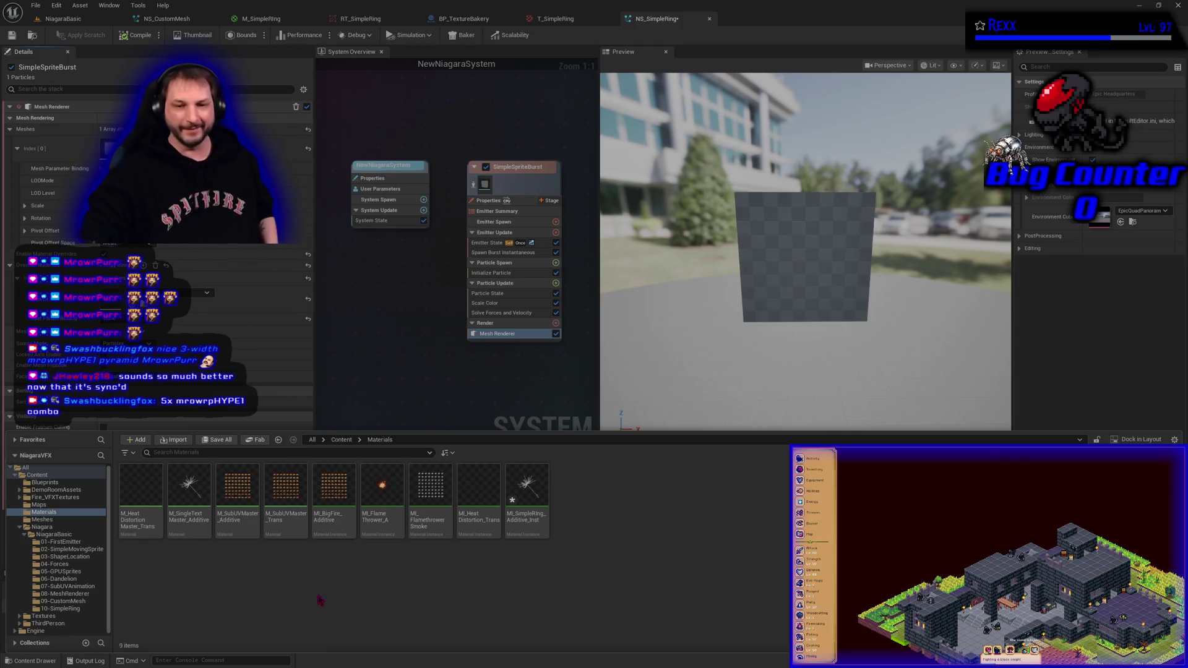
left_click(530, 492)
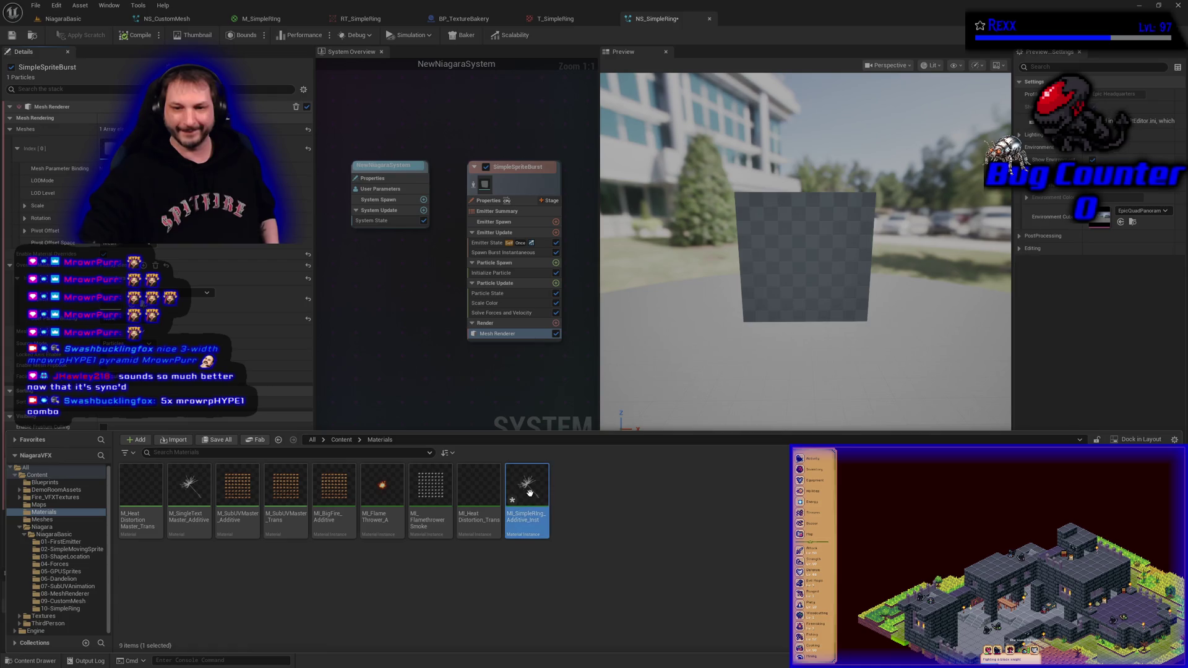
double_click(531, 497)
Step: Override MainTexture in MI_SimpleRing_Additive_Inst with the SimpleRing ring texture
left_click(25, 140)
left_click(279, 140)
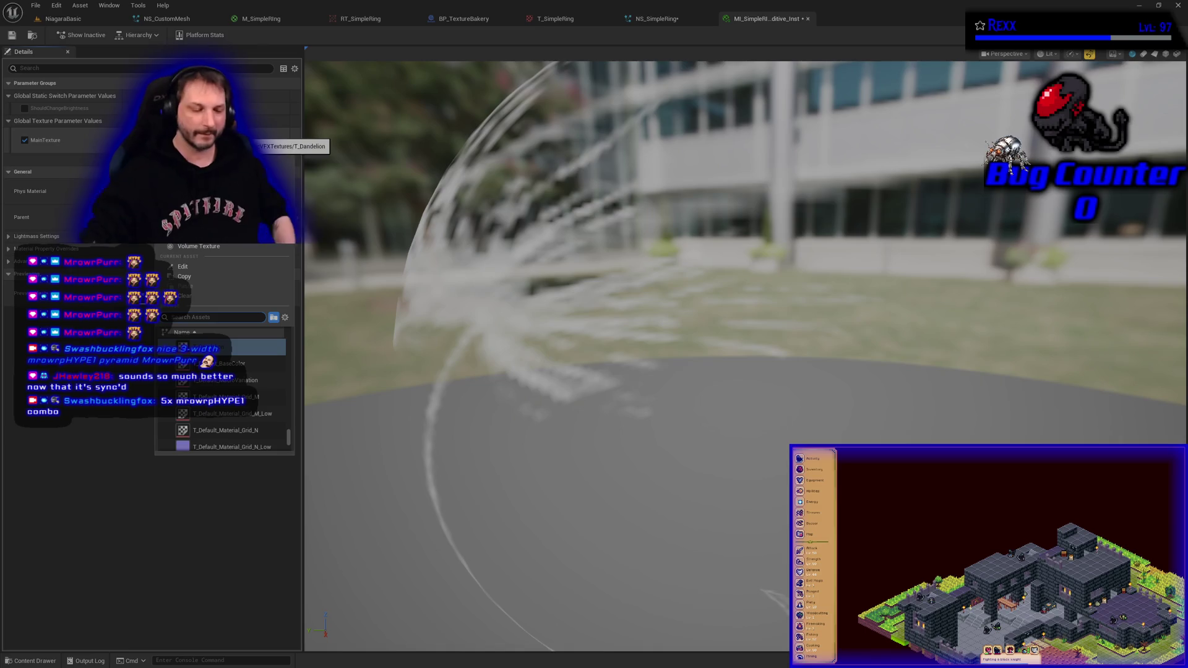
type("simplering")
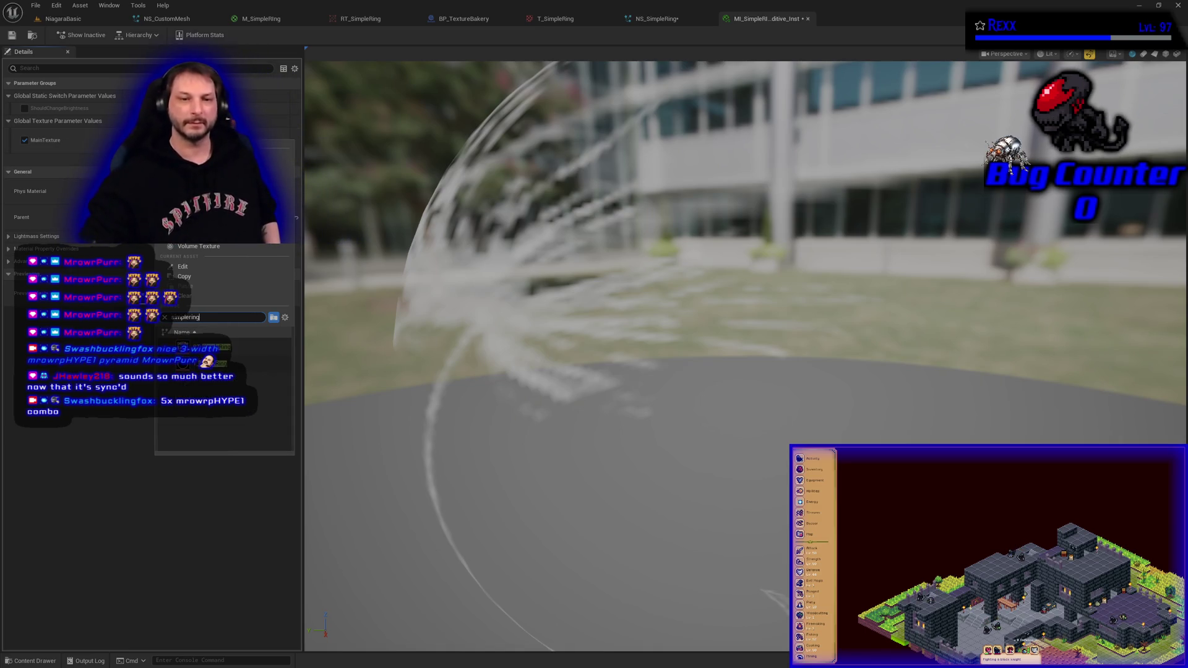
left_click(211, 364)
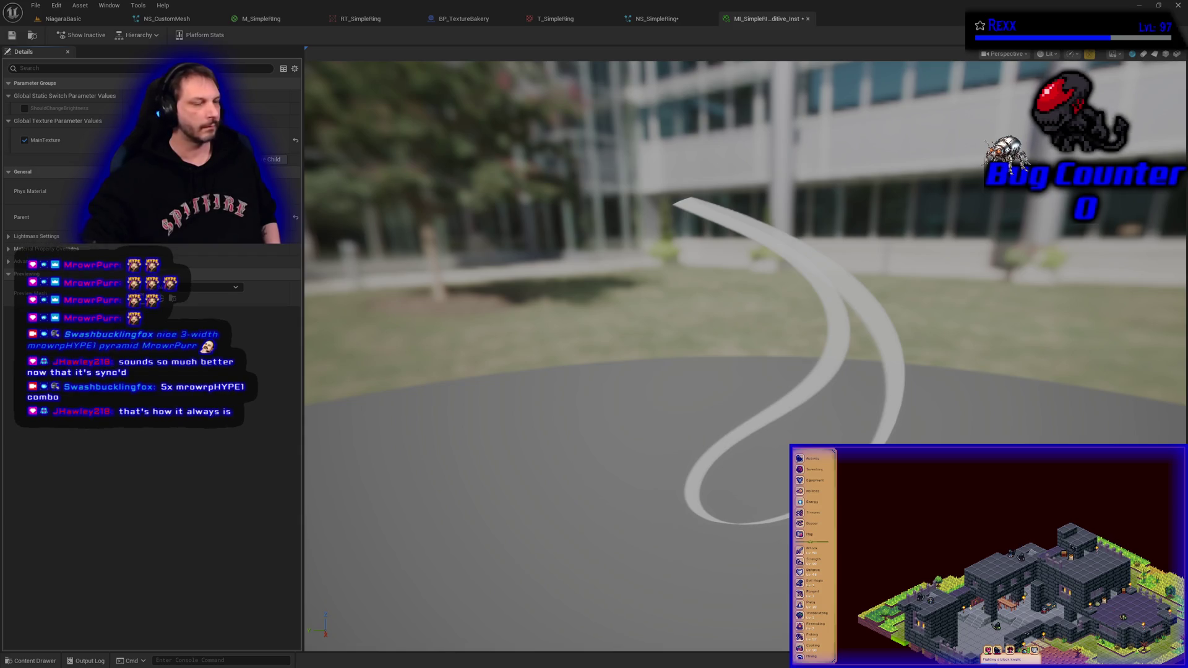
left_click(25, 661)
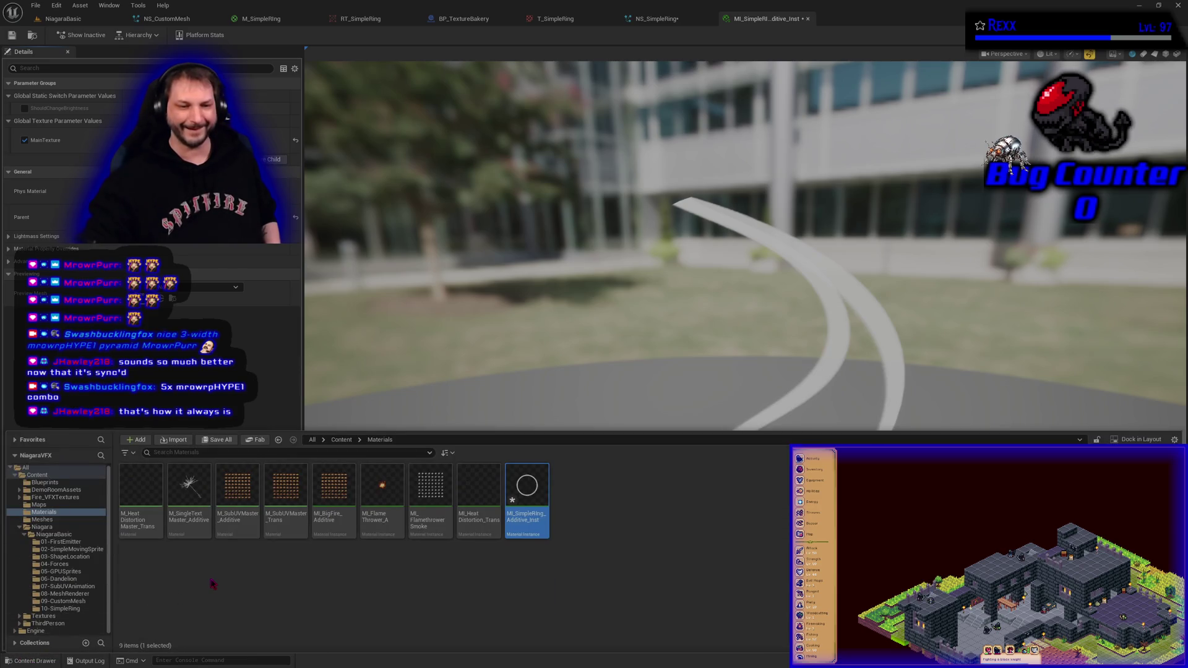
Step: Move MI_SimpleRing_Additive_Inst into the 10-SimpleRing folder
mouse_move(526, 495)
left_mouse_down()
mouse_move(238, 594)
mouse_move(68, 613)
left_mouse_up()
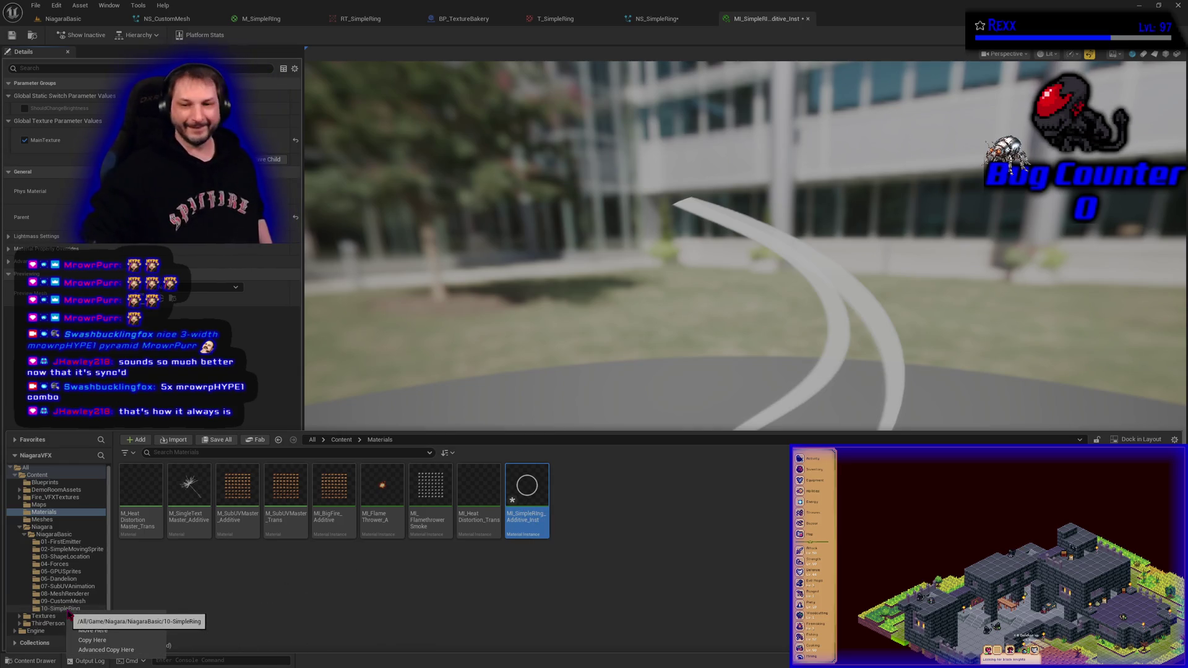
left_click(110, 630)
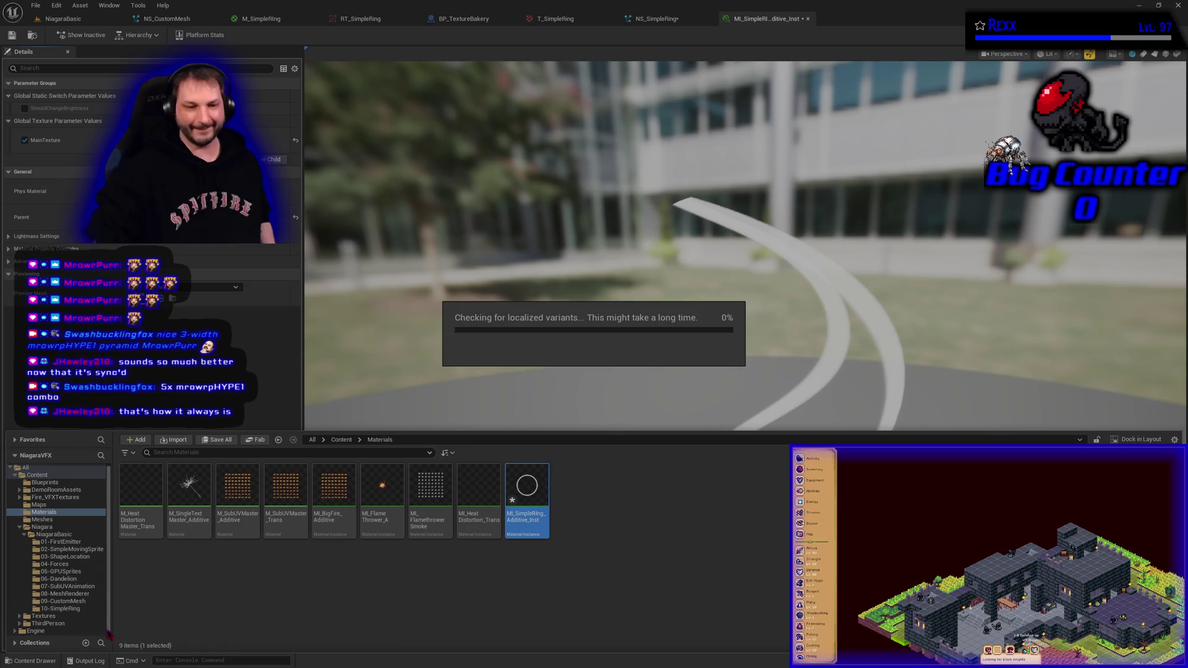
left_click(62, 609)
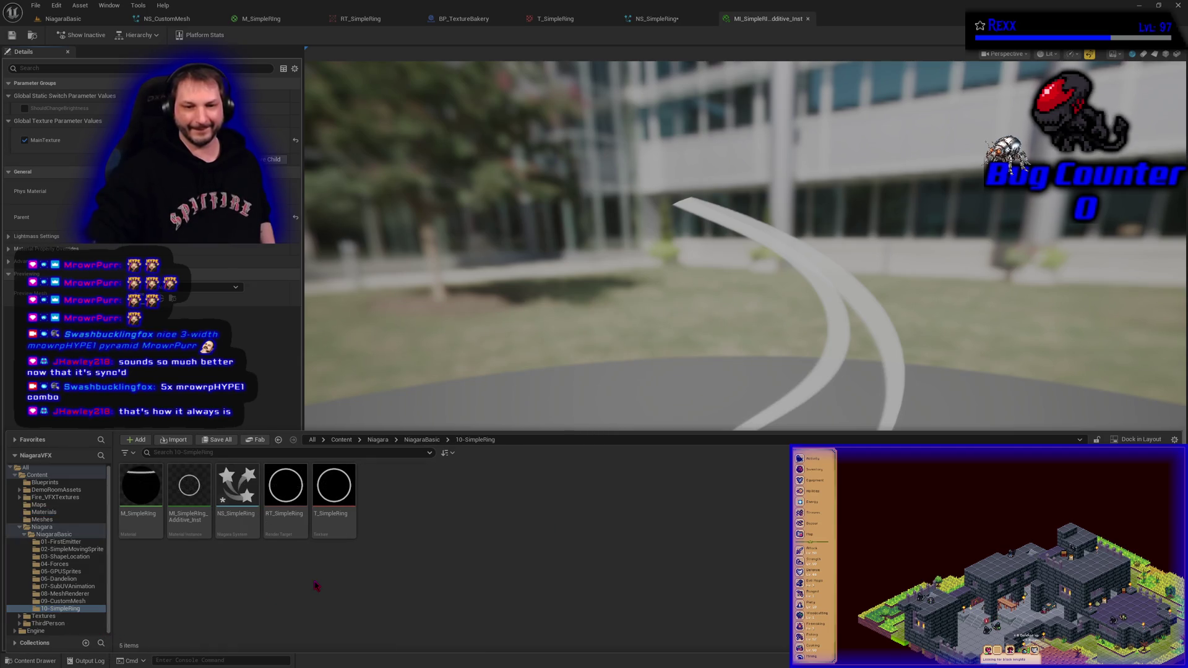
Step: Open NS_SimpleRing from the 10-SimpleRing folder in the Niagara editor
right_click(244, 495)
left_click(489, 322)
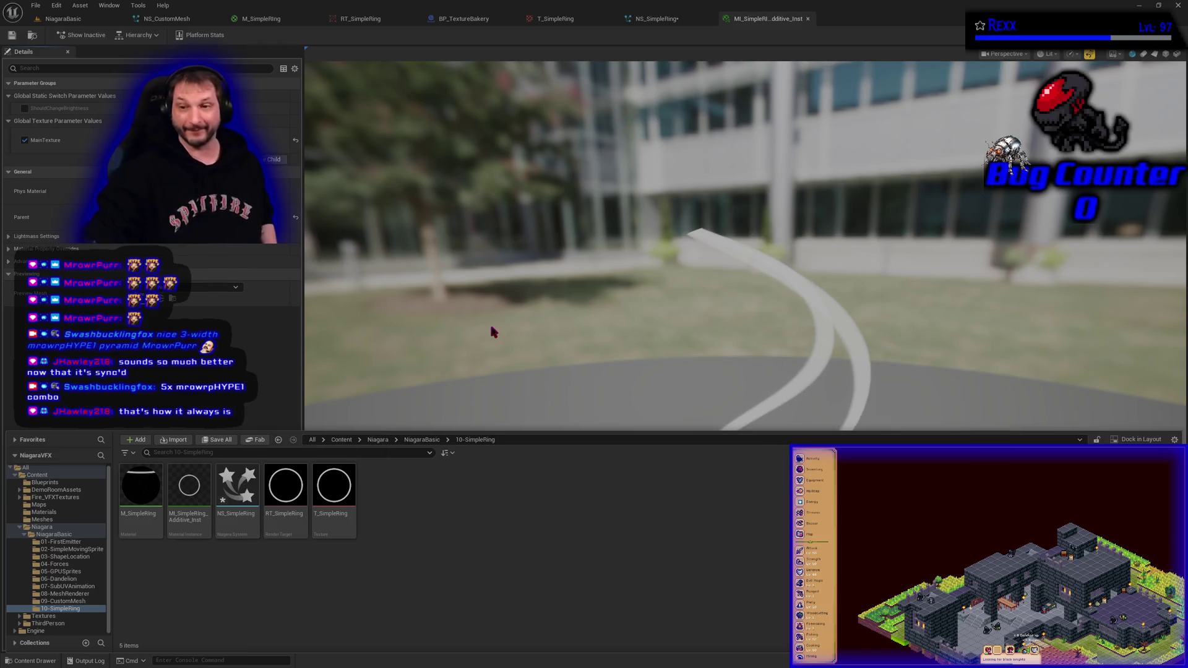
mouse_move(489, 322)
left_mouse_down()
mouse_move(455, 332)
mouse_move(455, 371)
mouse_move(449, 331)
left_mouse_up()
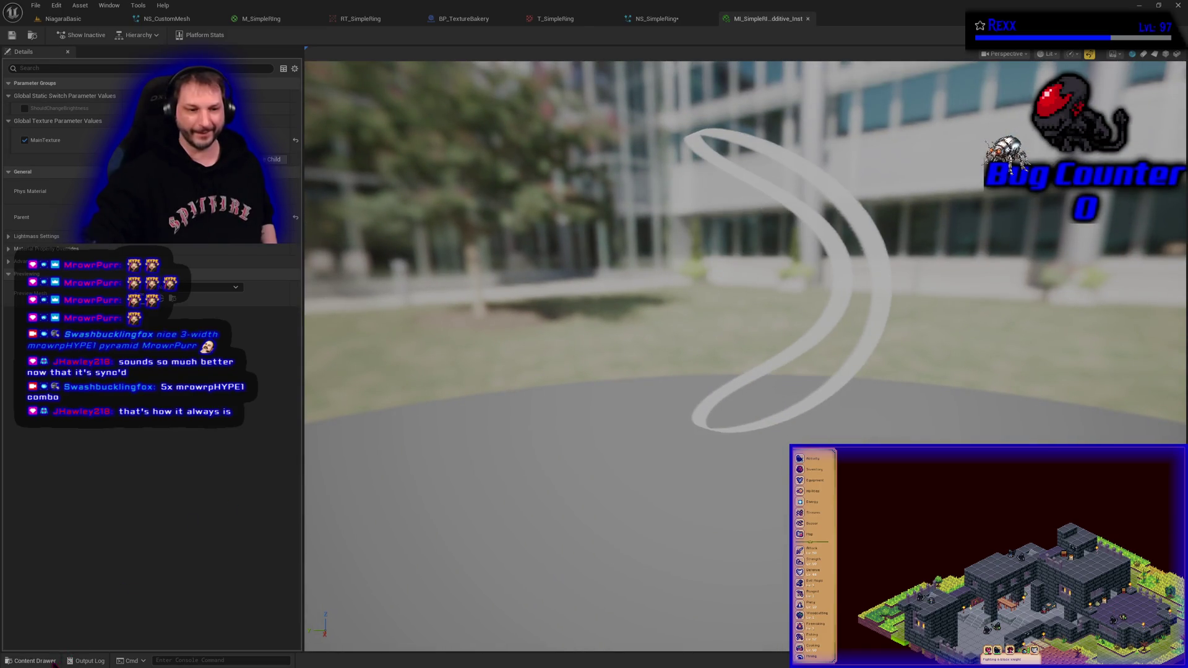
left_click(54, 662)
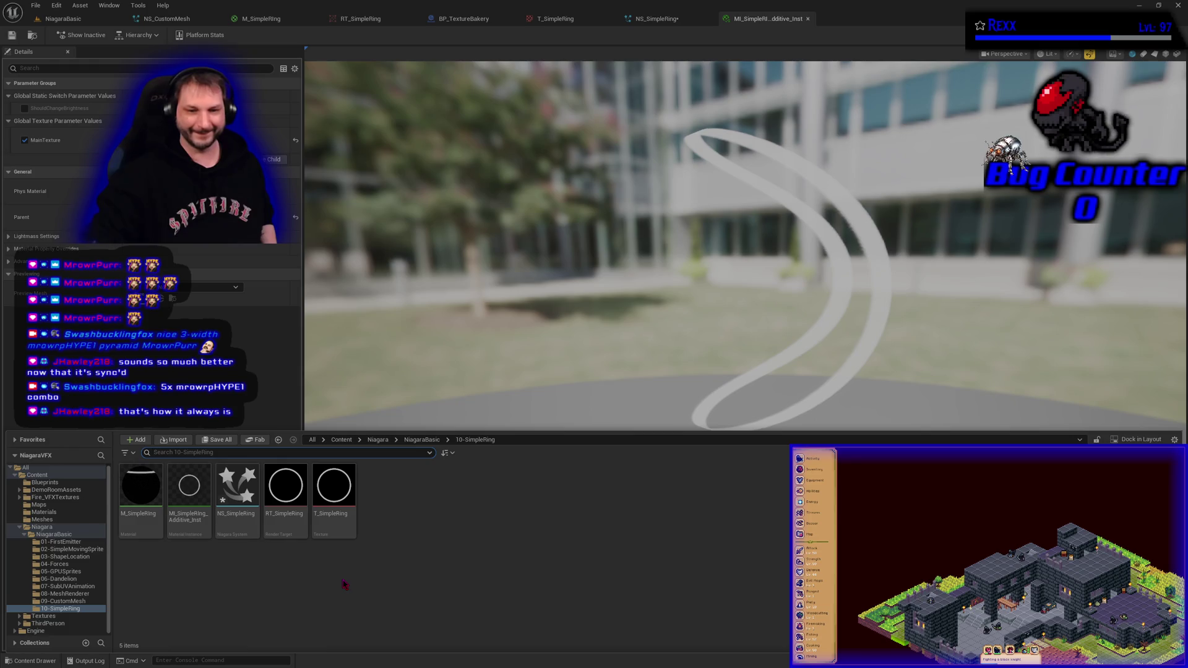
mouse_move(245, 511)
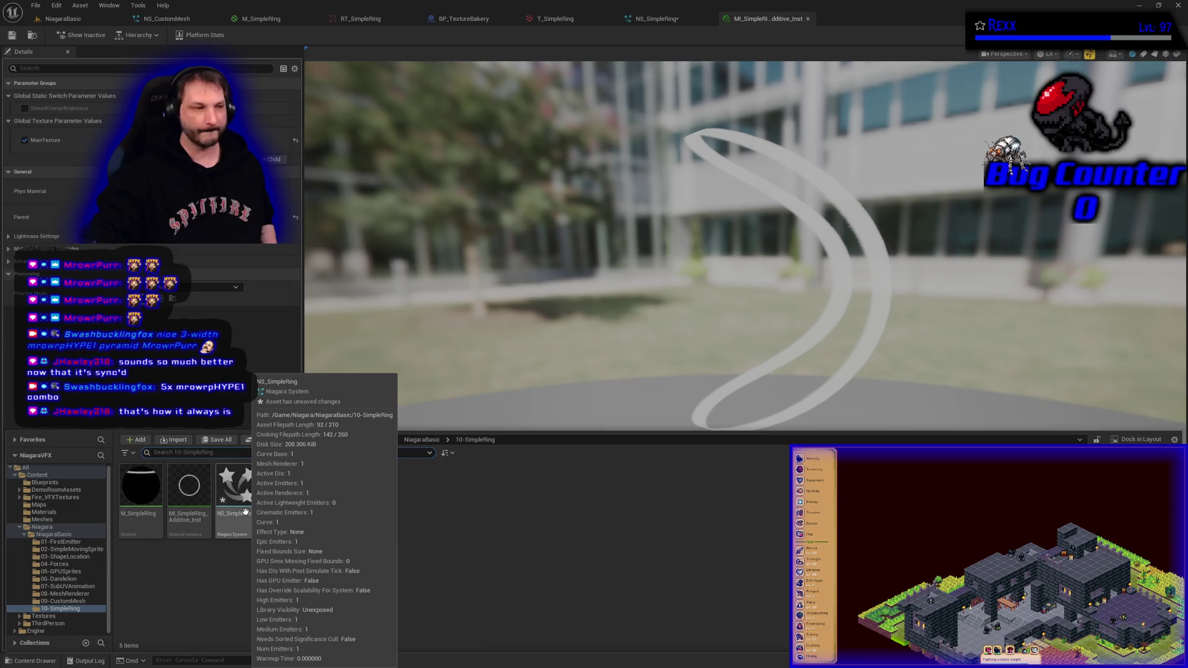
double_click(245, 511)
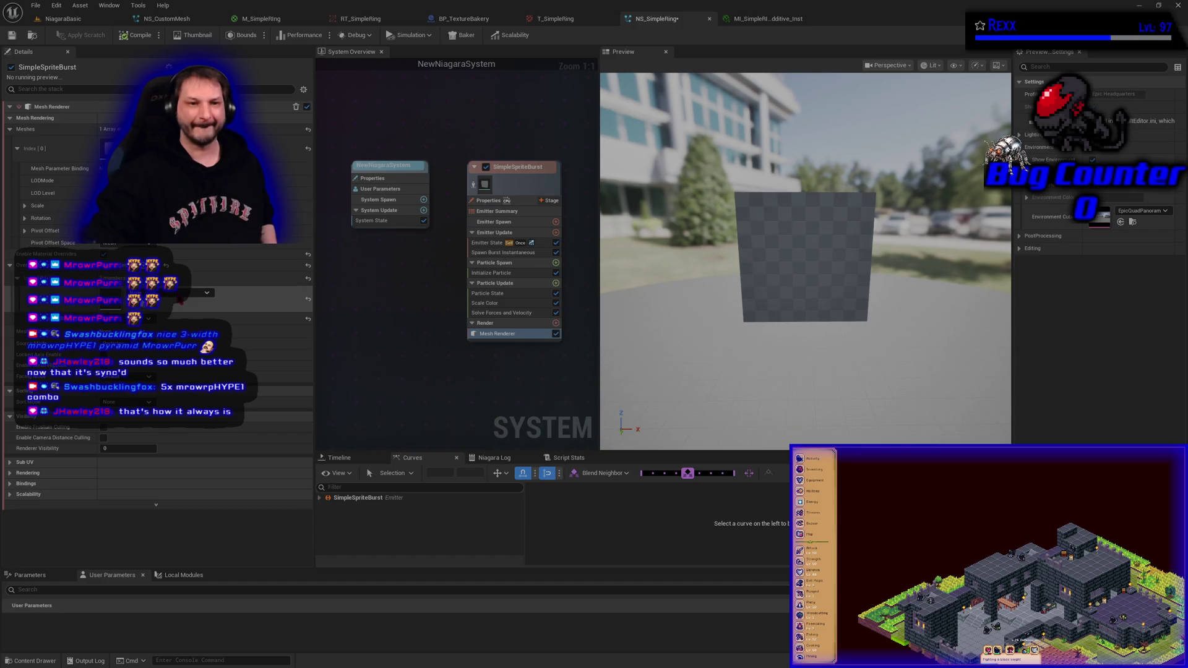
Step: Set the Mesh Renderer material override to MI_SimpleRing_Additive_Inst, then return to that material instance
left_click(180, 298)
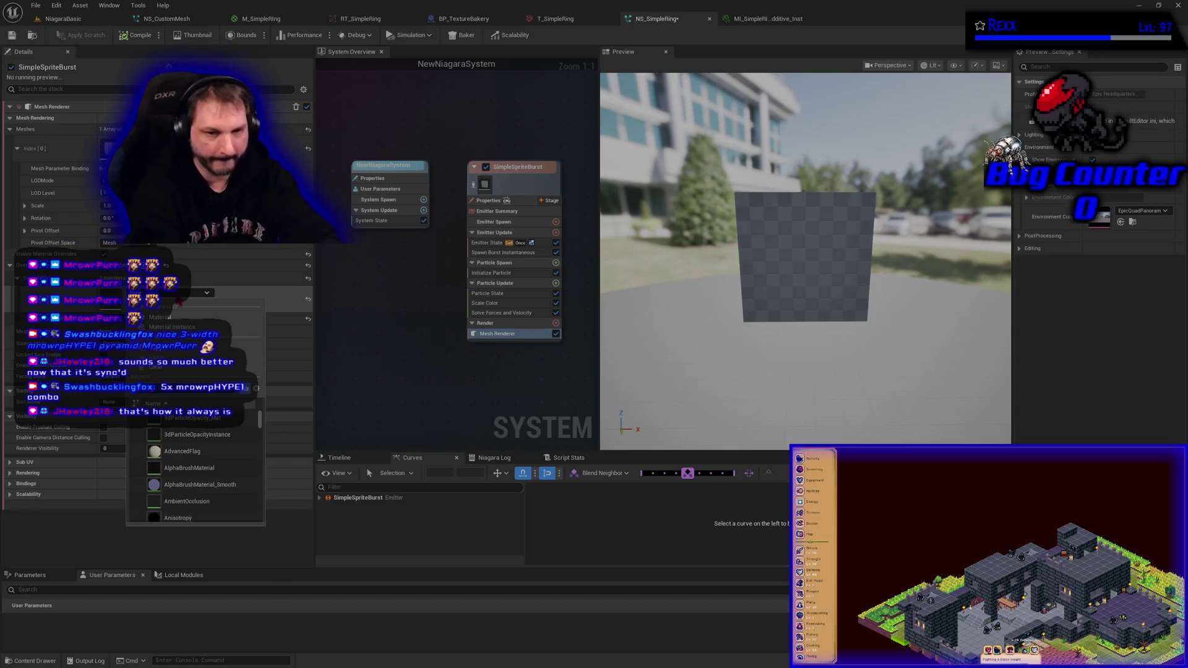
type("ring")
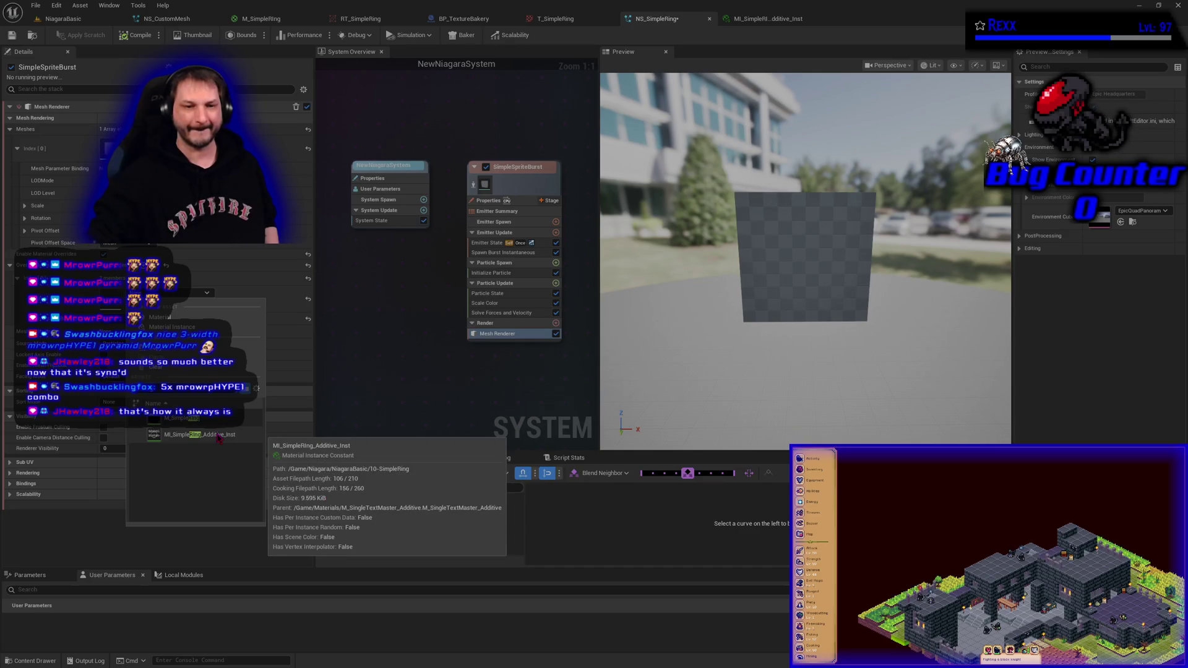
left_click(218, 435)
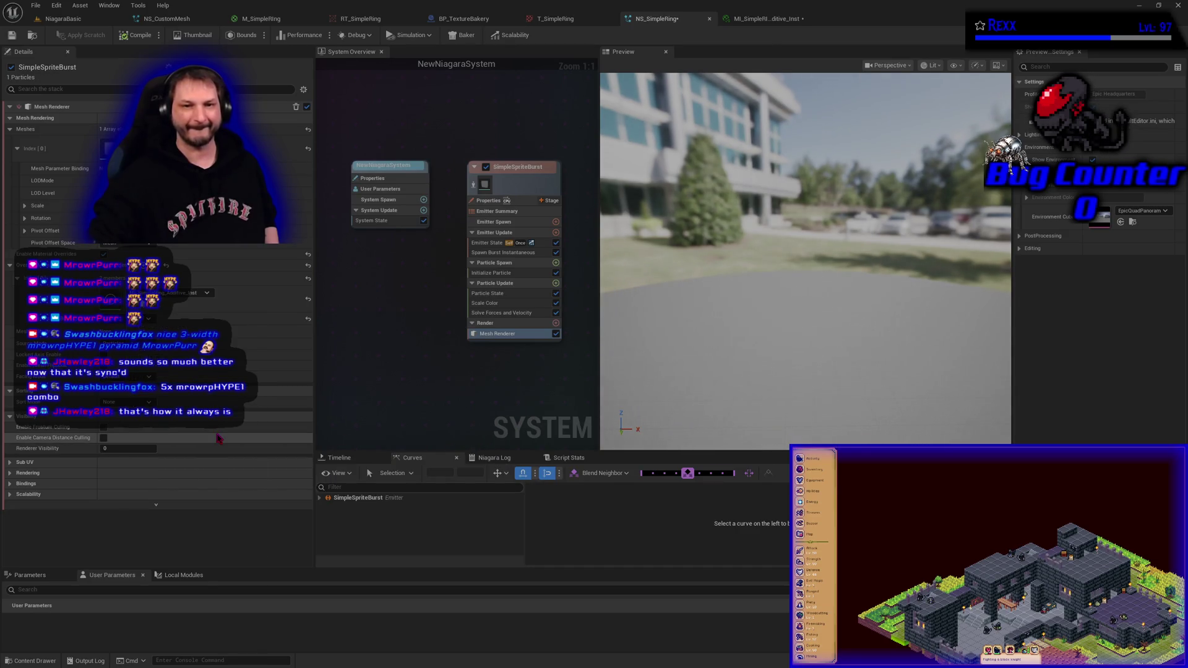
mouse_move(681, 341)
left_mouse_down()
mouse_move(774, 340)
mouse_move(804, 297)
left_mouse_up()
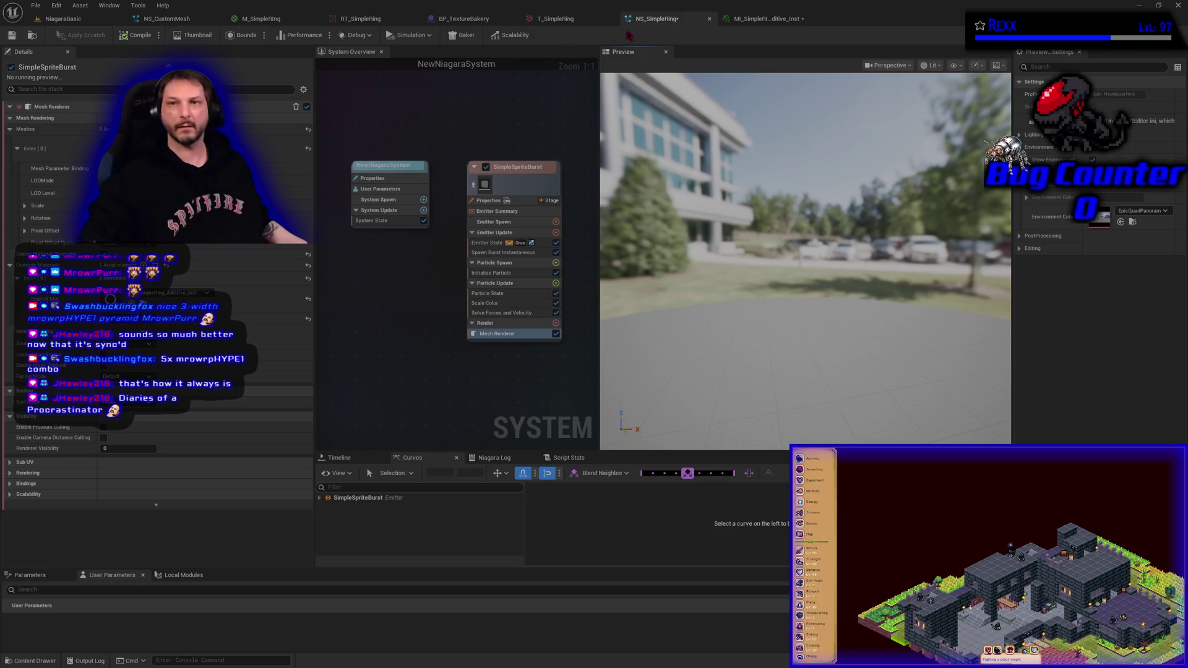
left_click(752, 19)
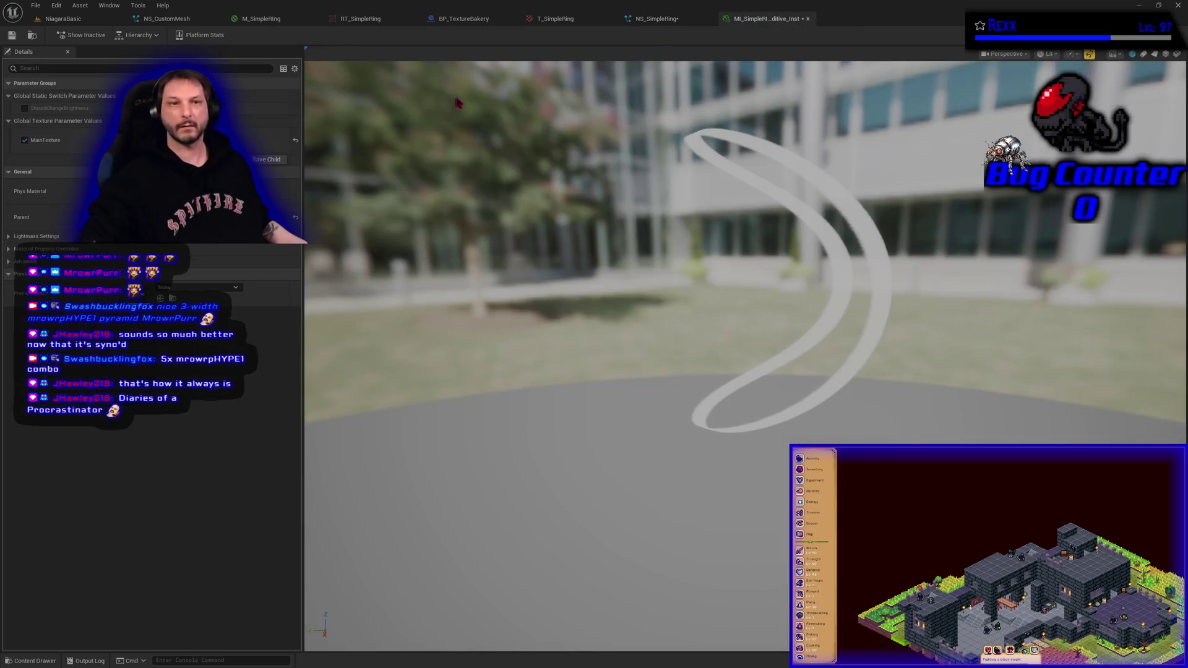
Step: Enable ShouldChangeBrightness in the ring material instance, Save All, and go back to NS_SimpleRing
left_click(24, 109)
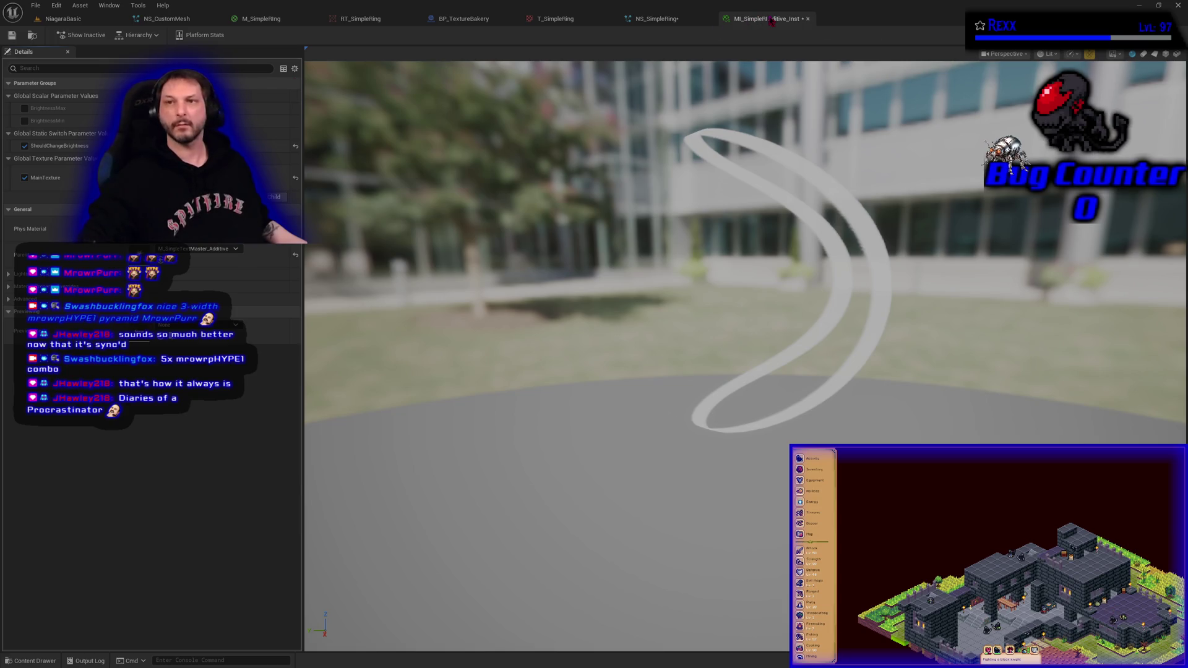
left_click(35, 6)
left_click(59, 61)
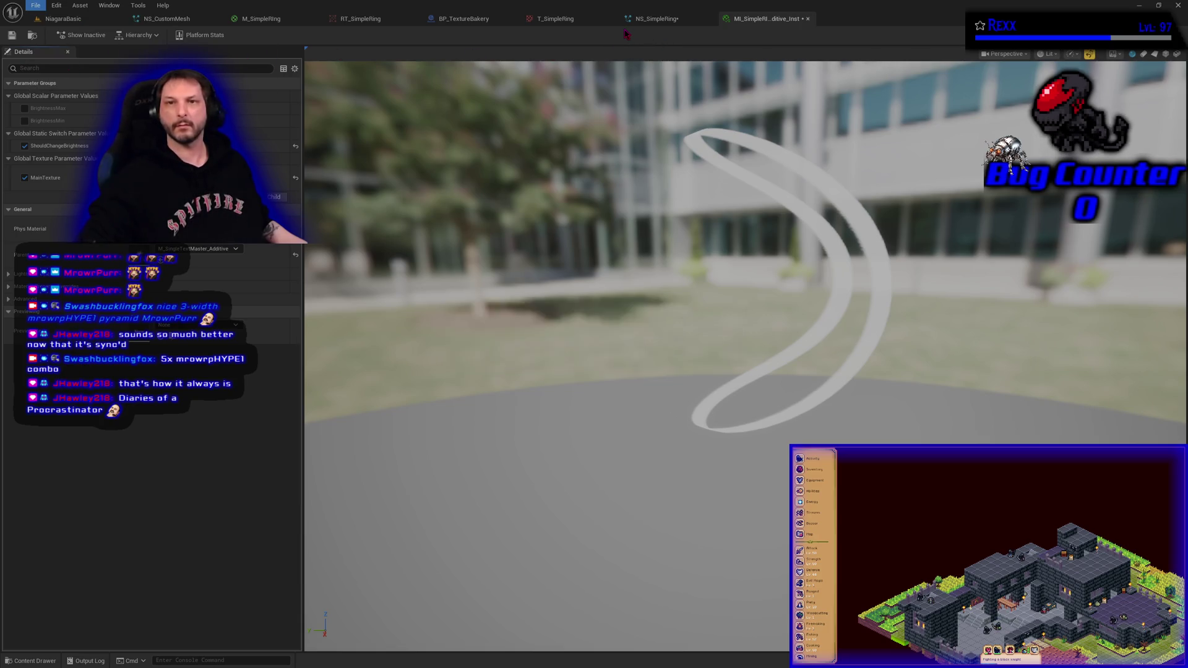
left_click(653, 18)
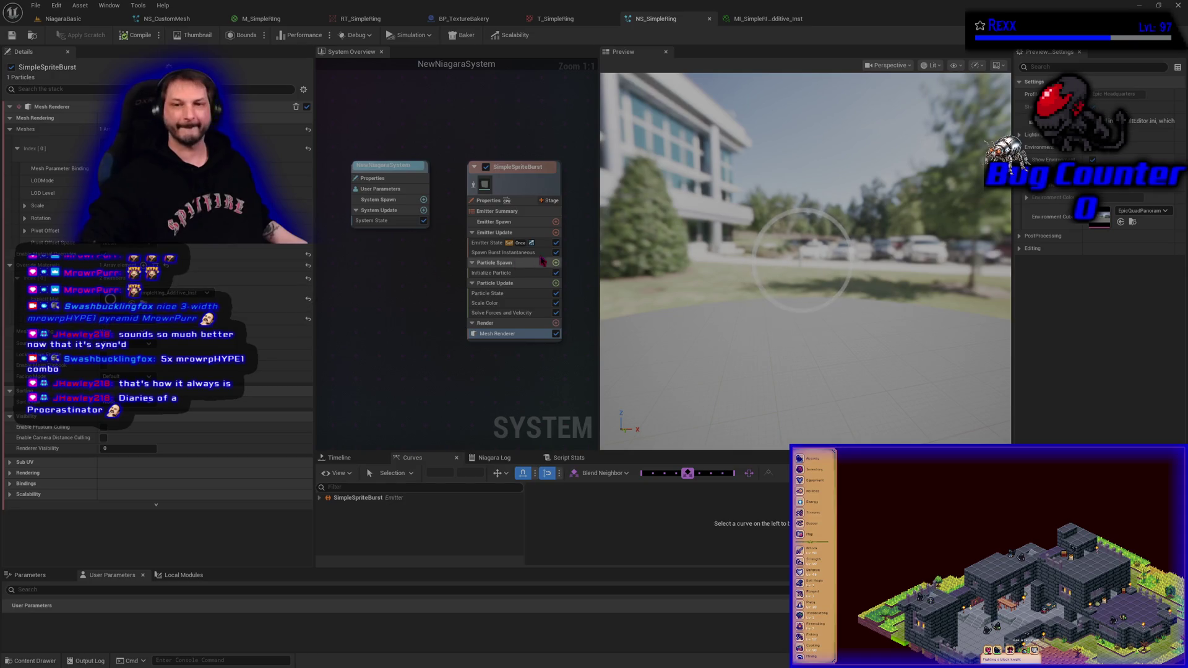
Step: Change SimpleSpriteBurst's Emitter State Loop Behavior from Once to Infinite, then select Initialize Particle
left_click(488, 242)
left_click(291, 169)
left_click(297, 186)
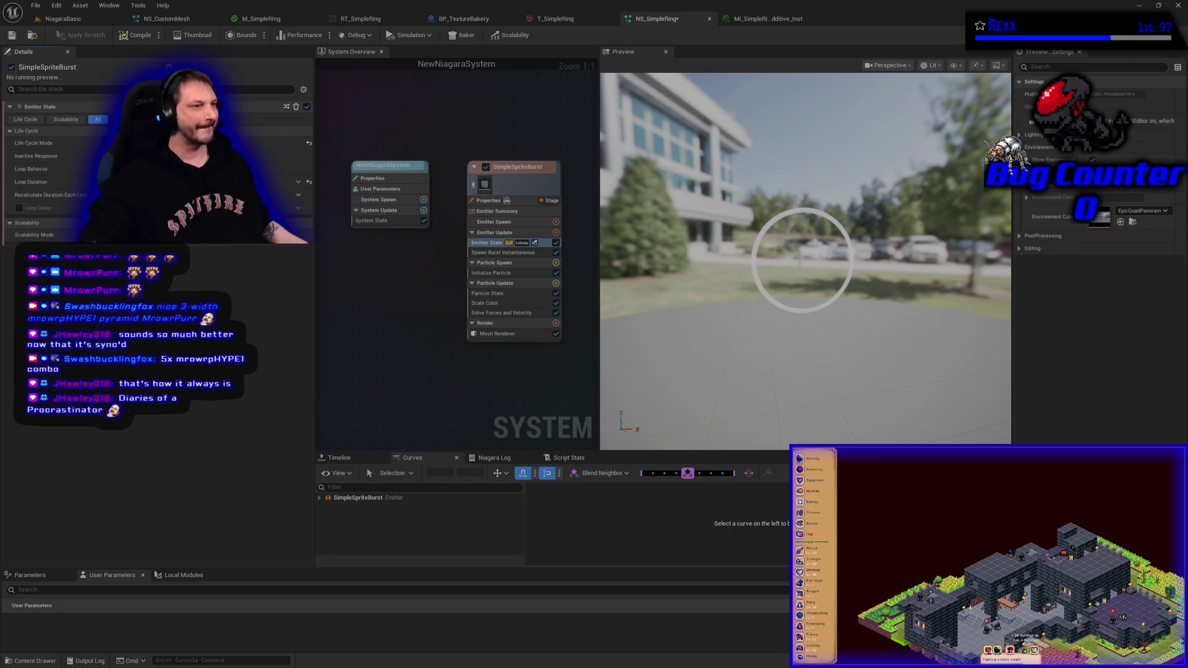
left_click(492, 273)
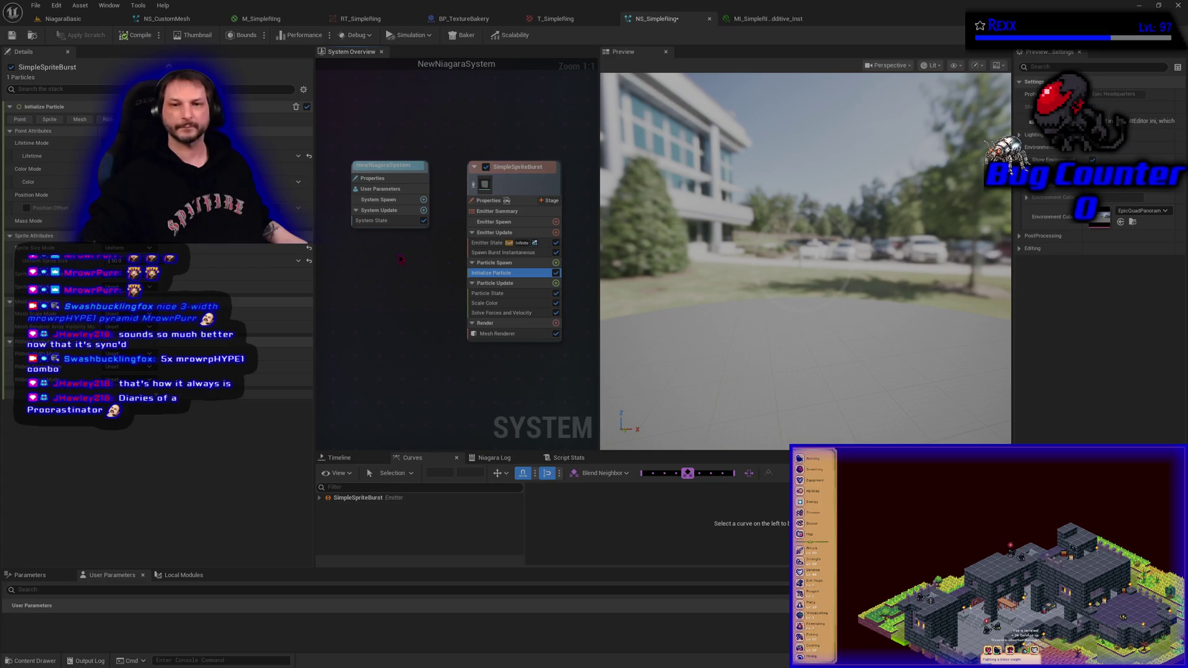
Step: Set the Initialize Particle colour to pure blue (0000FF)
left_click(185, 182)
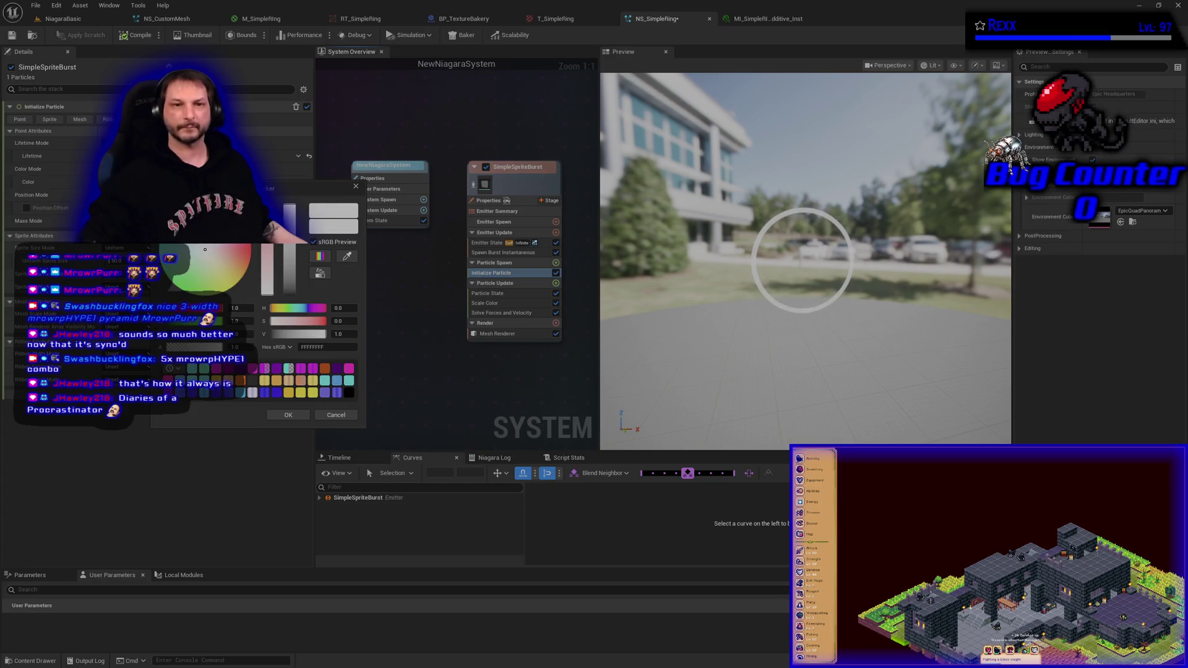
left_click(208, 249)
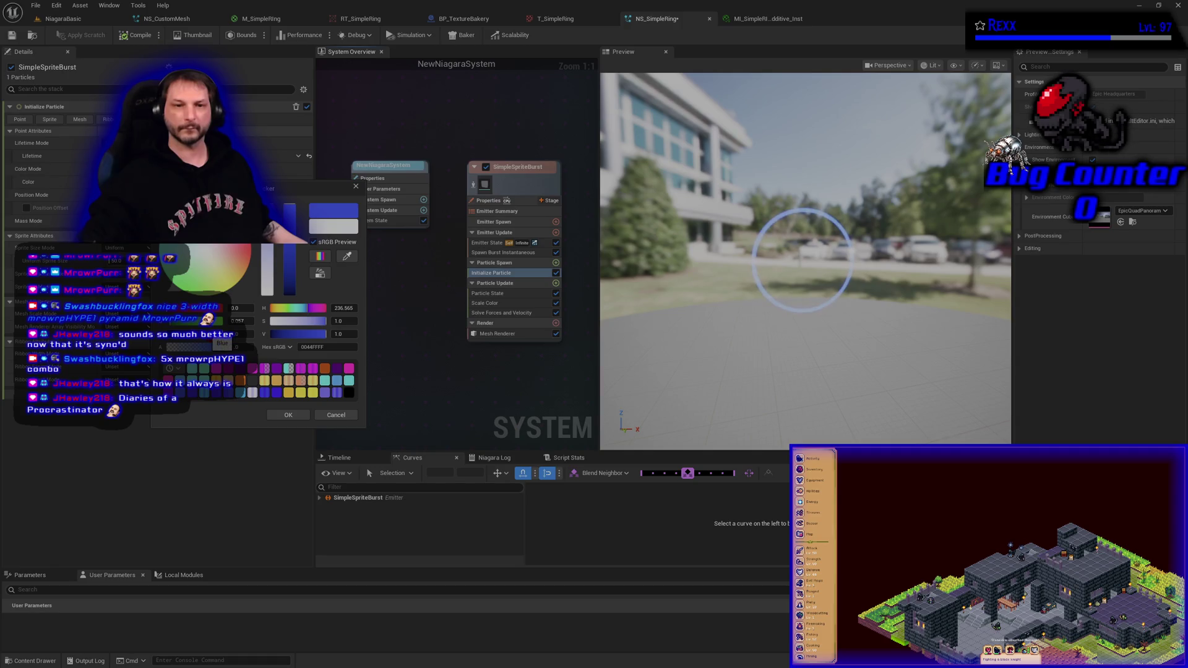
left_click_drag(238, 320, 146, 323)
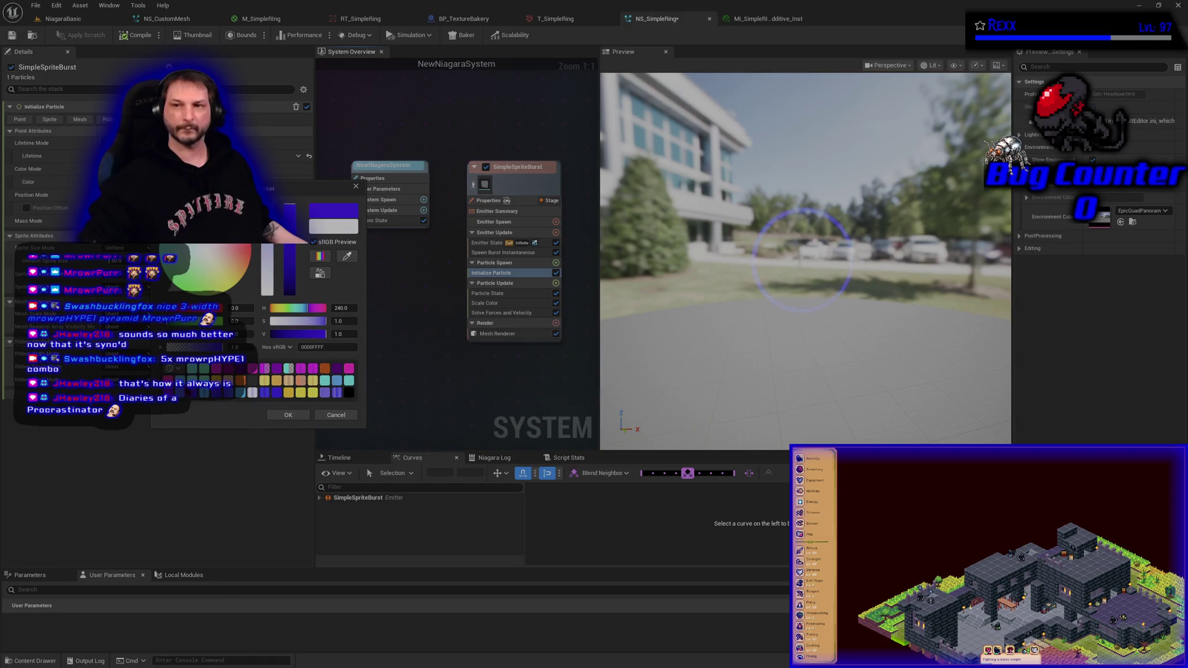
left_click(289, 414)
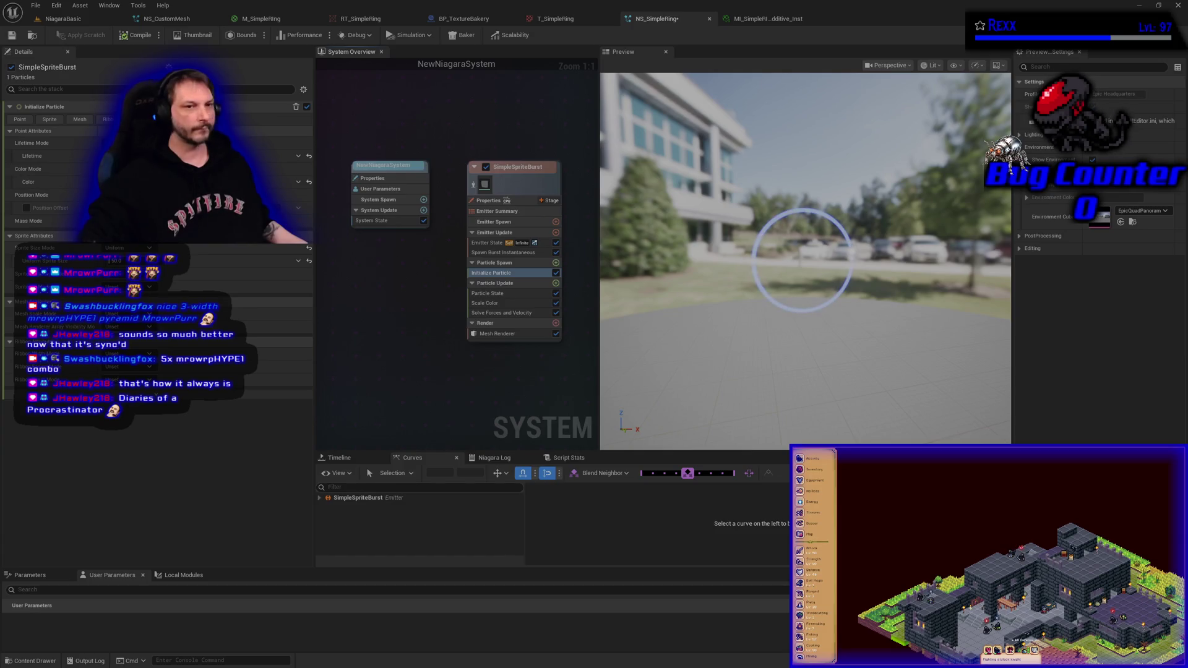
Step: Raise the blue colour's brightness value V to 5.0 and save NS_SimpleRing
left_click(216, 182)
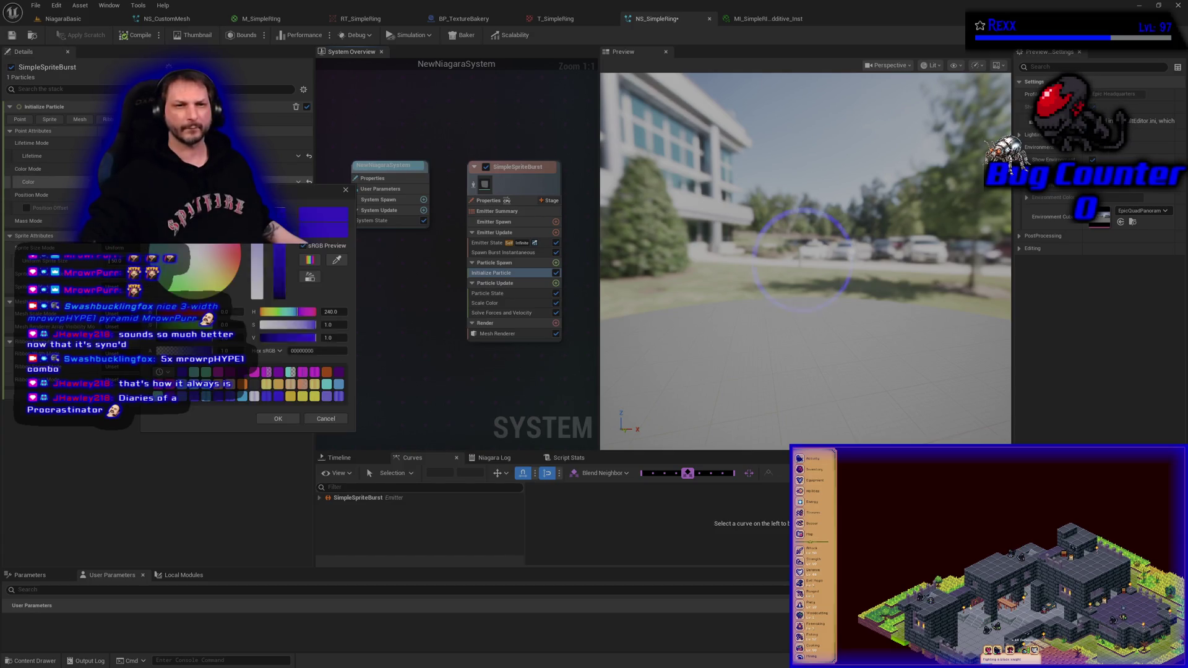
left_click(329, 338)
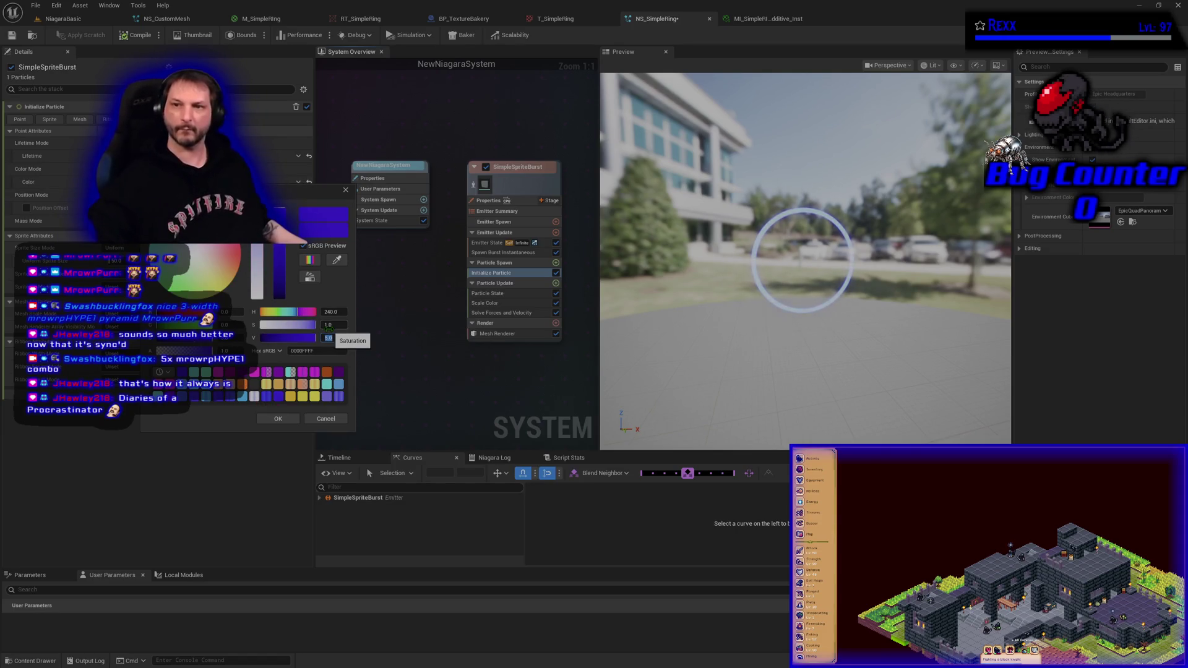
key("Return")
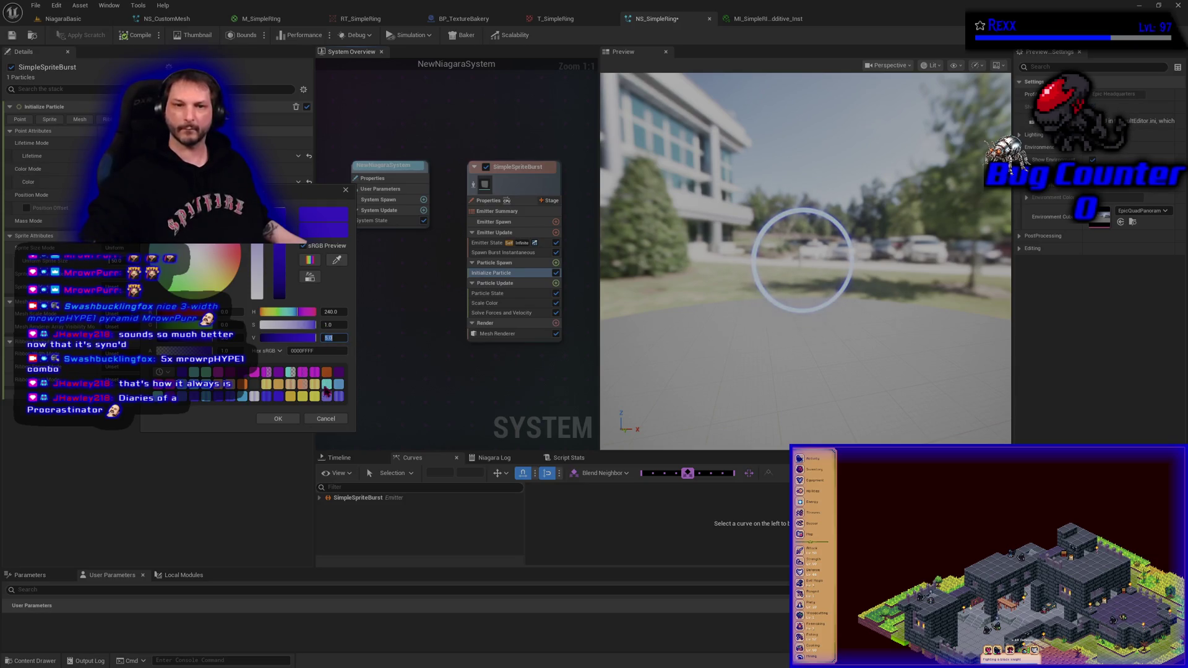
left_click(279, 419)
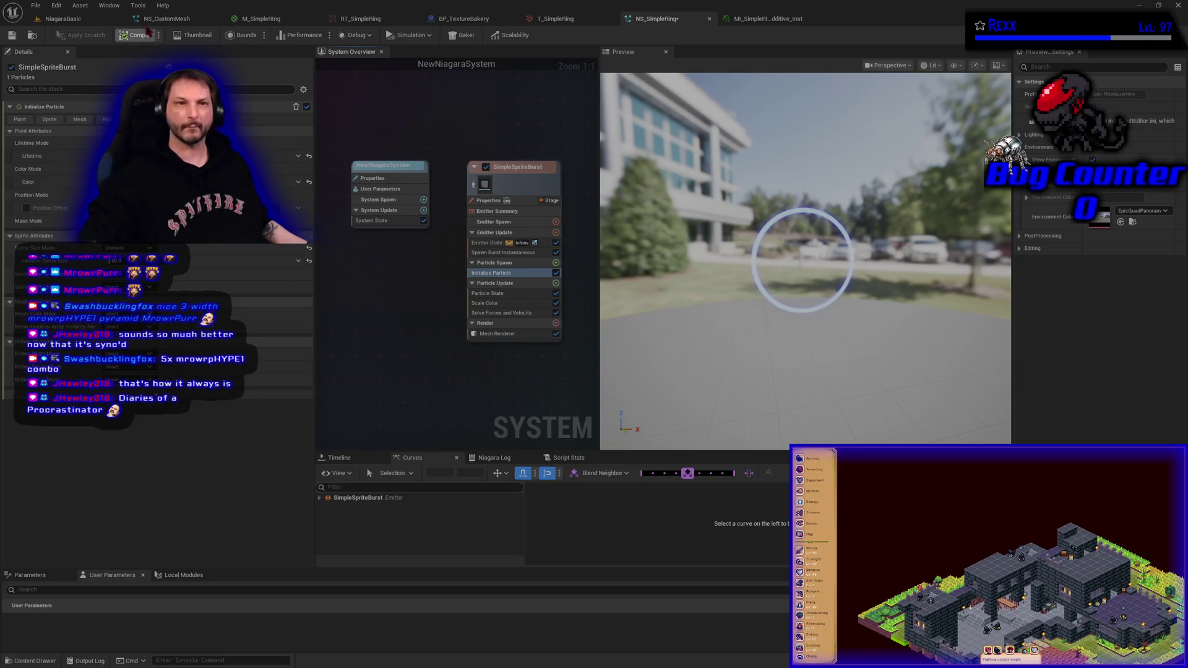
left_click(12, 36)
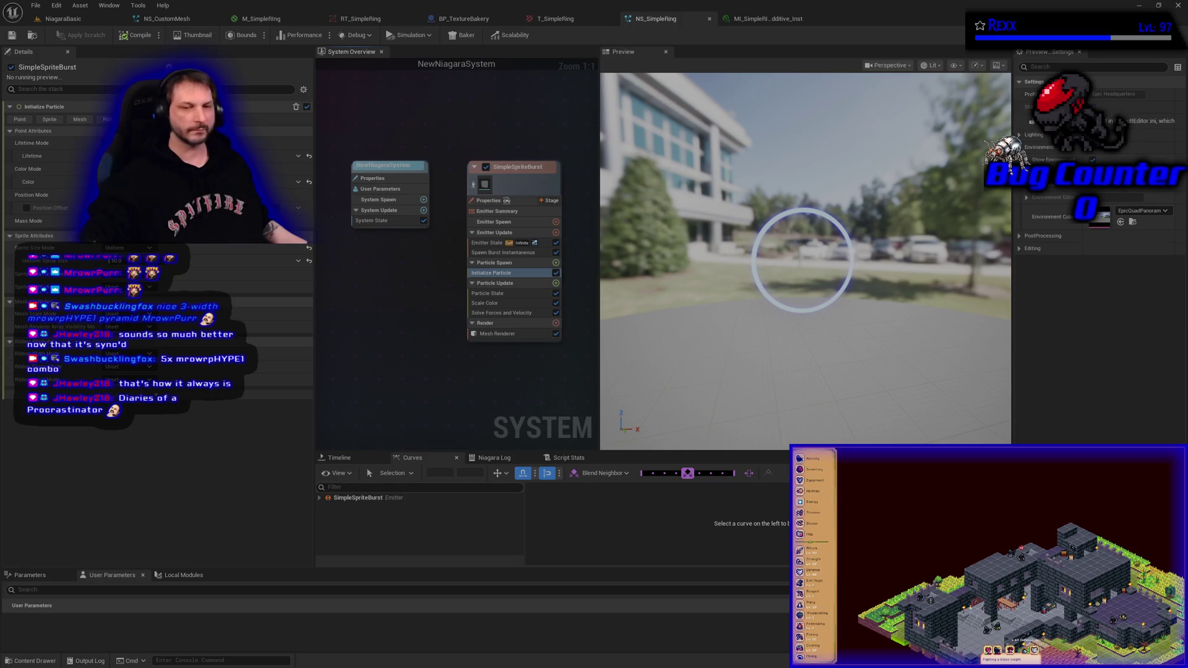
Step: Add a Scale Mesh Size module to Particle Update
left_click(556, 284)
type("scale")
key("Down")
key("Down")
key("Down")
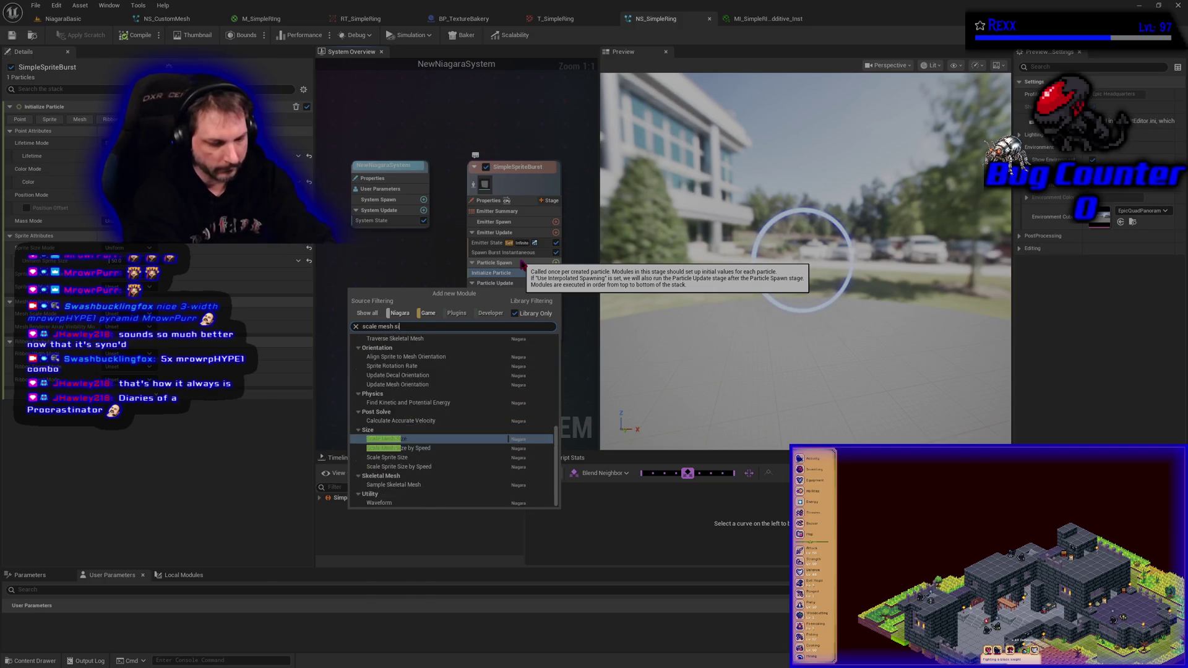
key("Return")
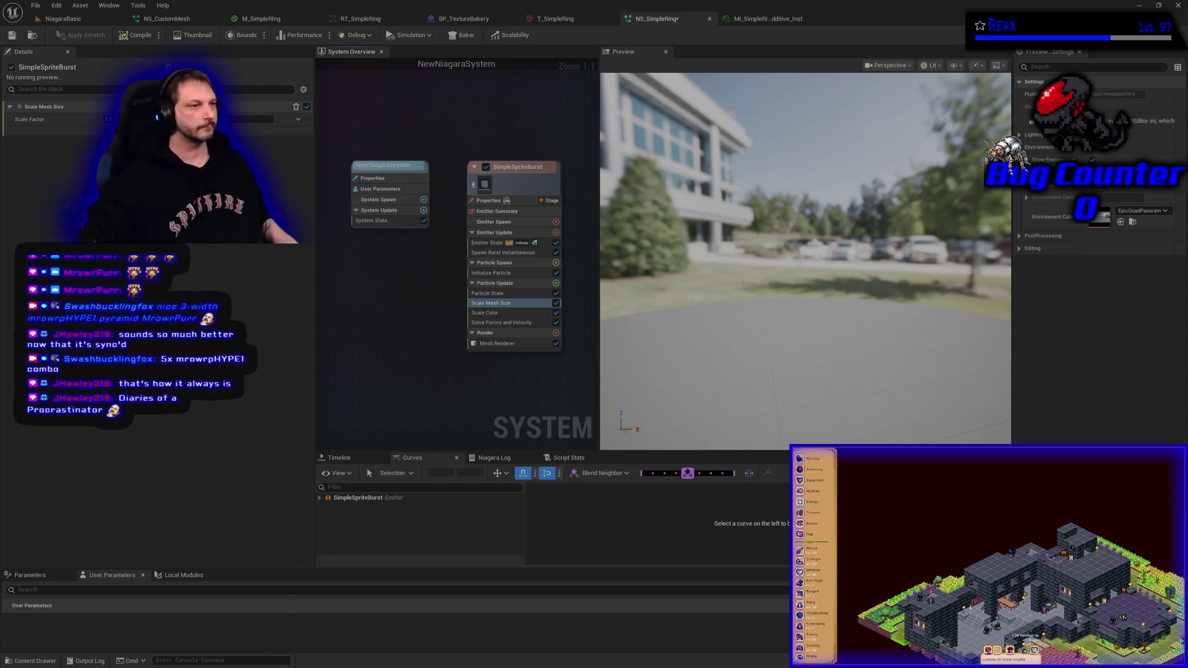
Step: Set Initialize Particle's Mesh Scale Mode to Uniform
left_click(502, 273)
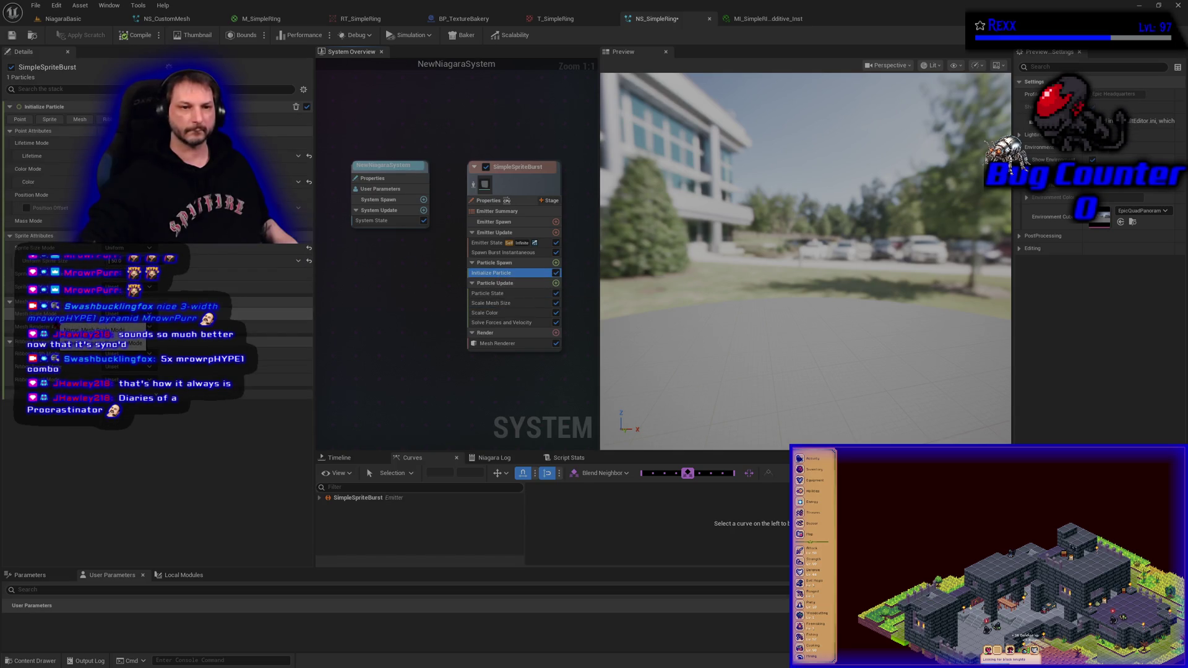
left_click(115, 314)
left_click(111, 338)
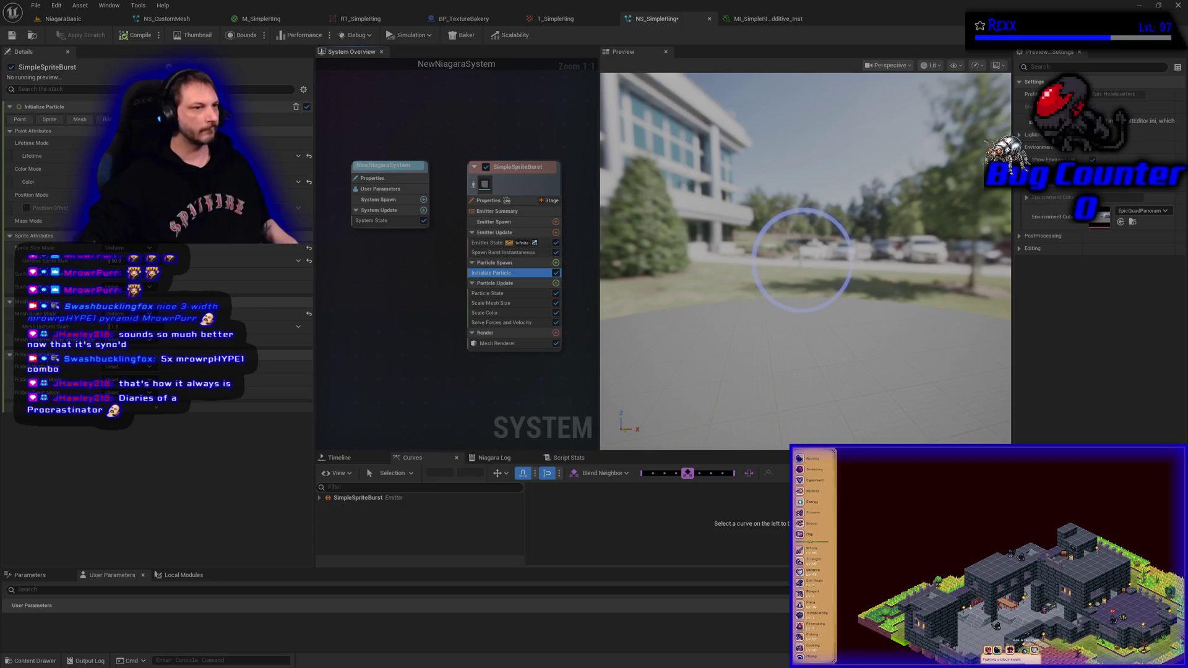
Step: Give Scale Mesh Size's Scale Factor a function whose Value is a Float Curve, and replay the preview
left_click(496, 303)
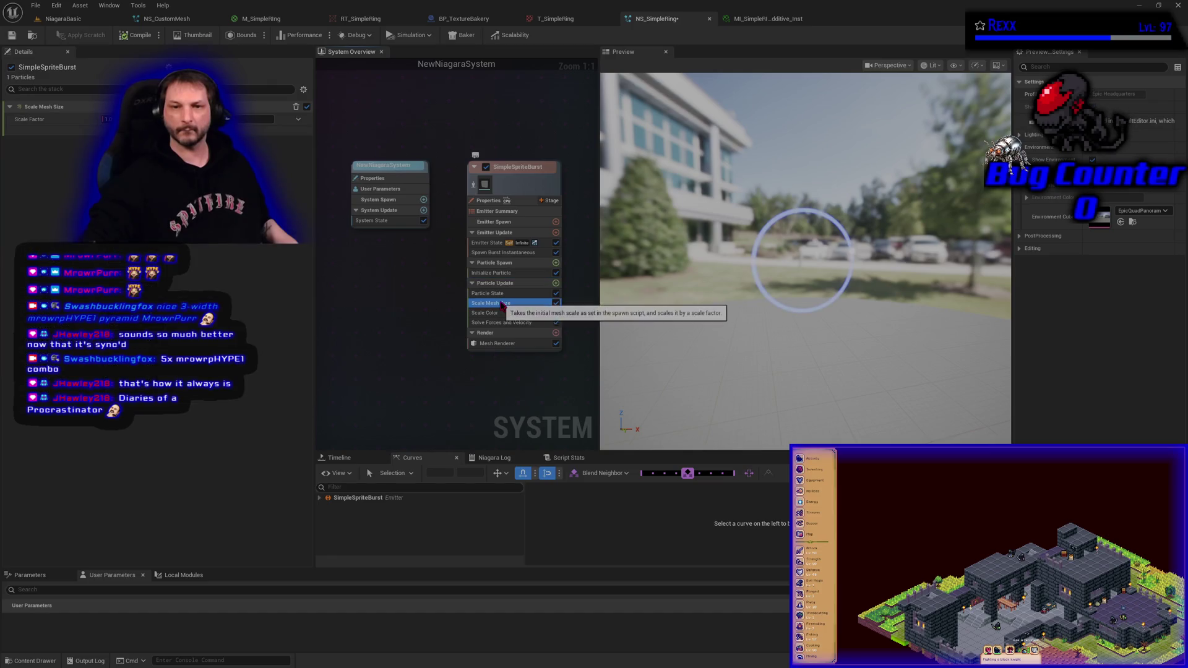
left_click(298, 120)
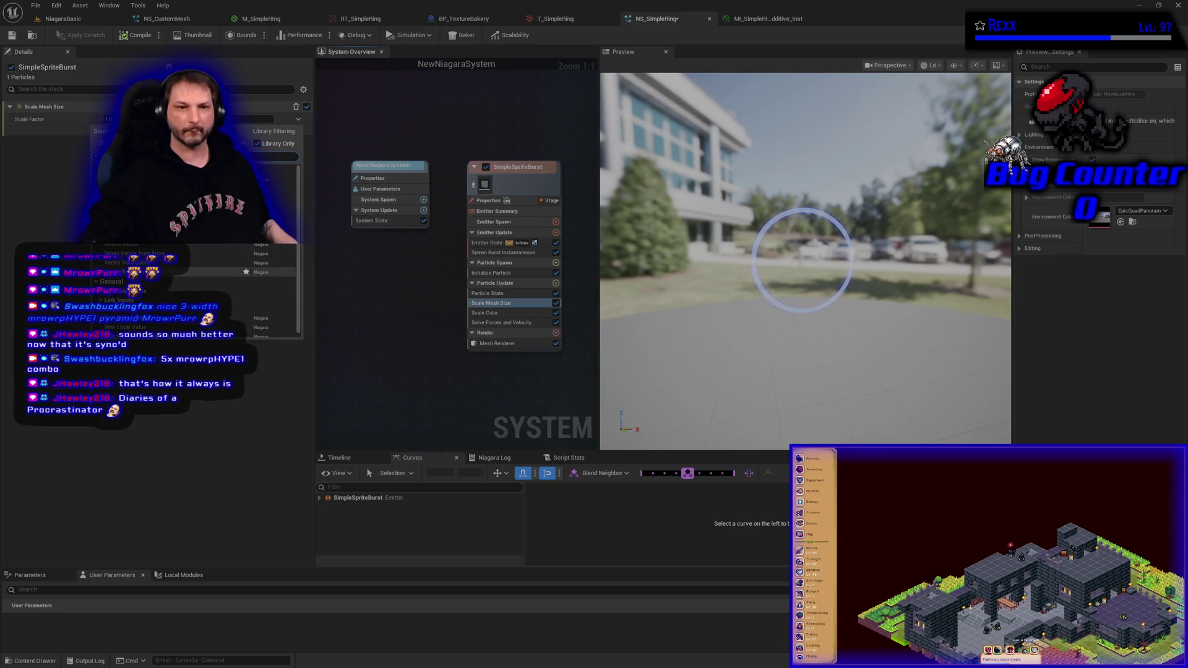
left_click(186, 291)
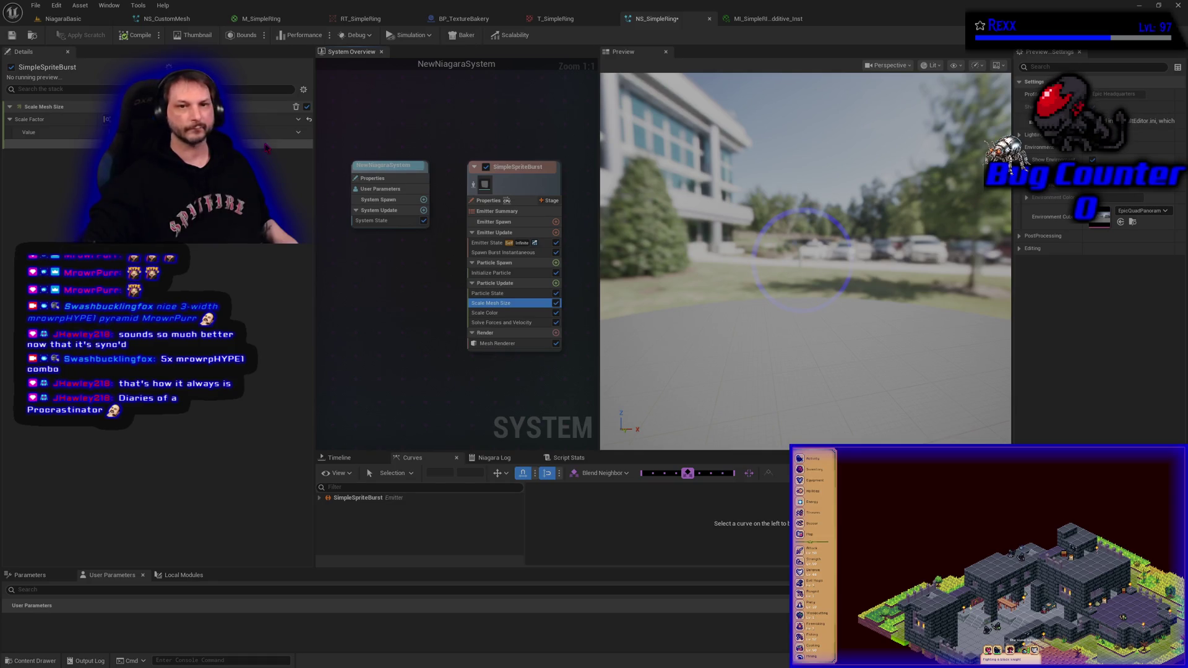
left_click(298, 133)
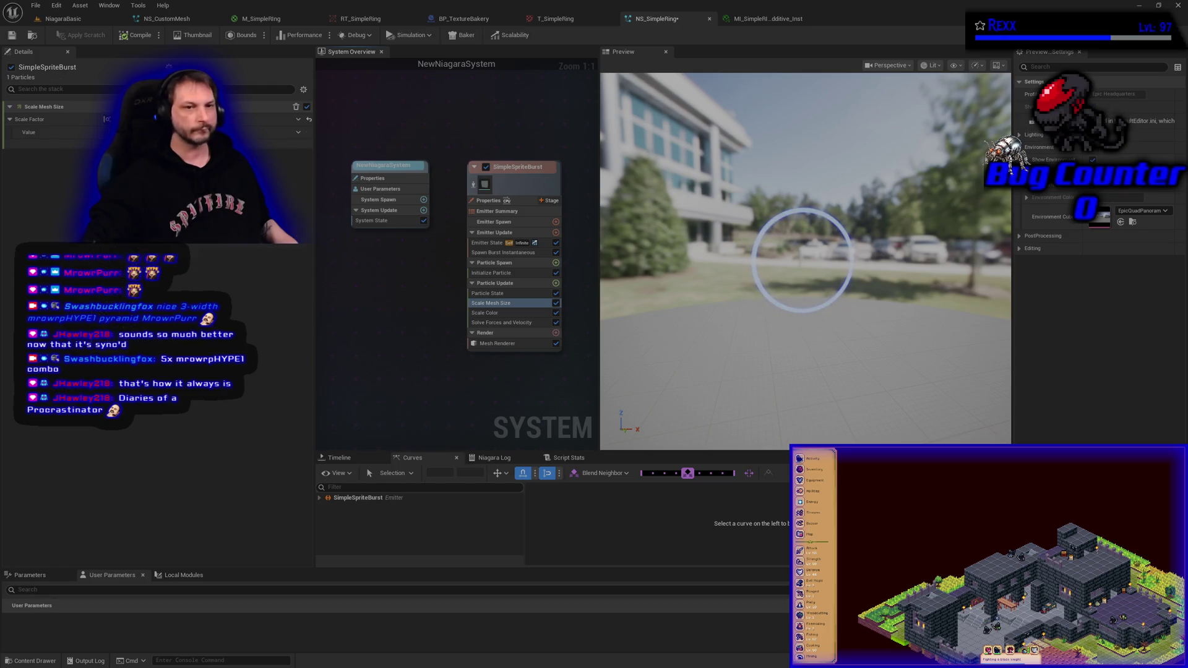
key("Return")
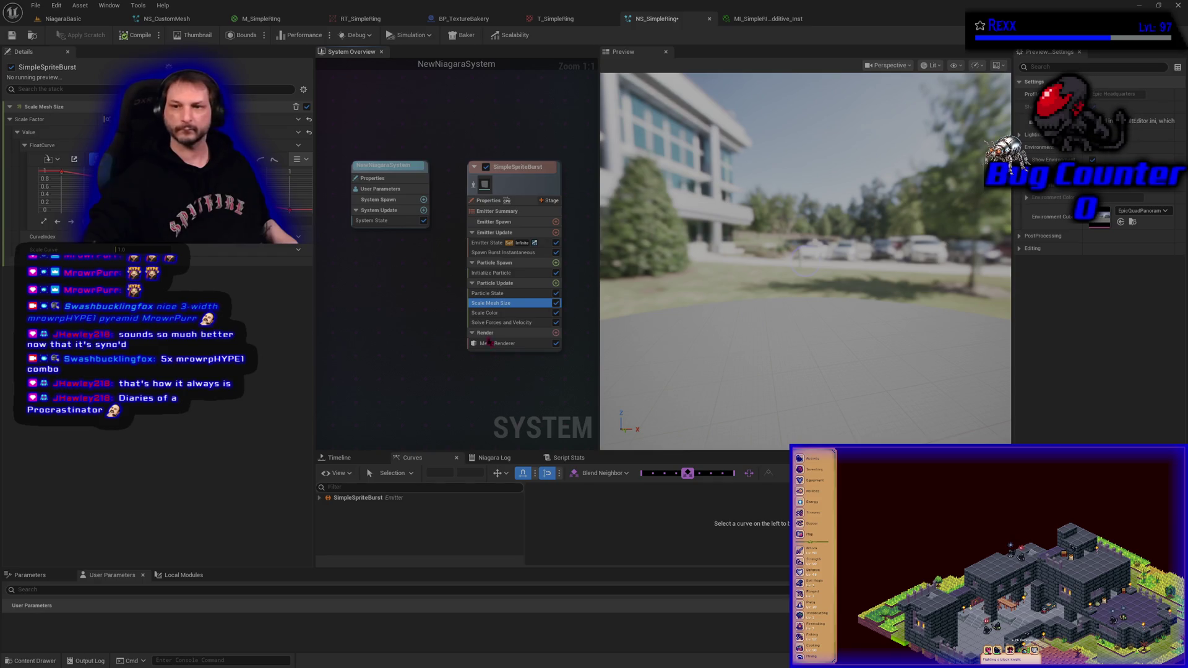
left_click(477, 399)
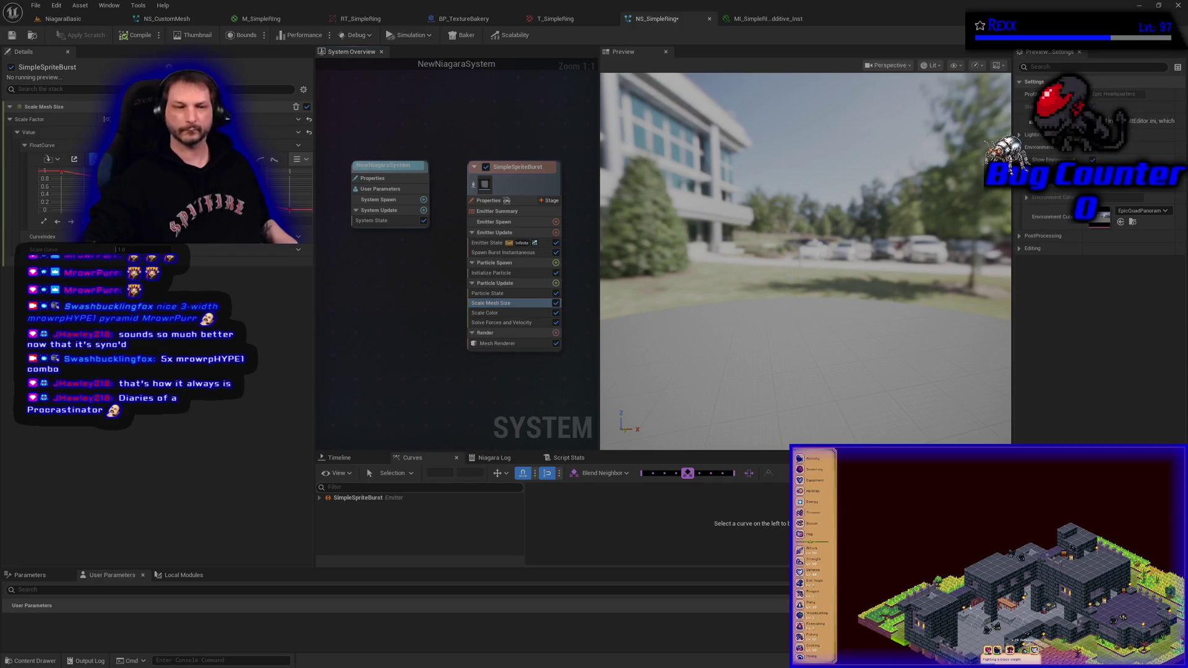